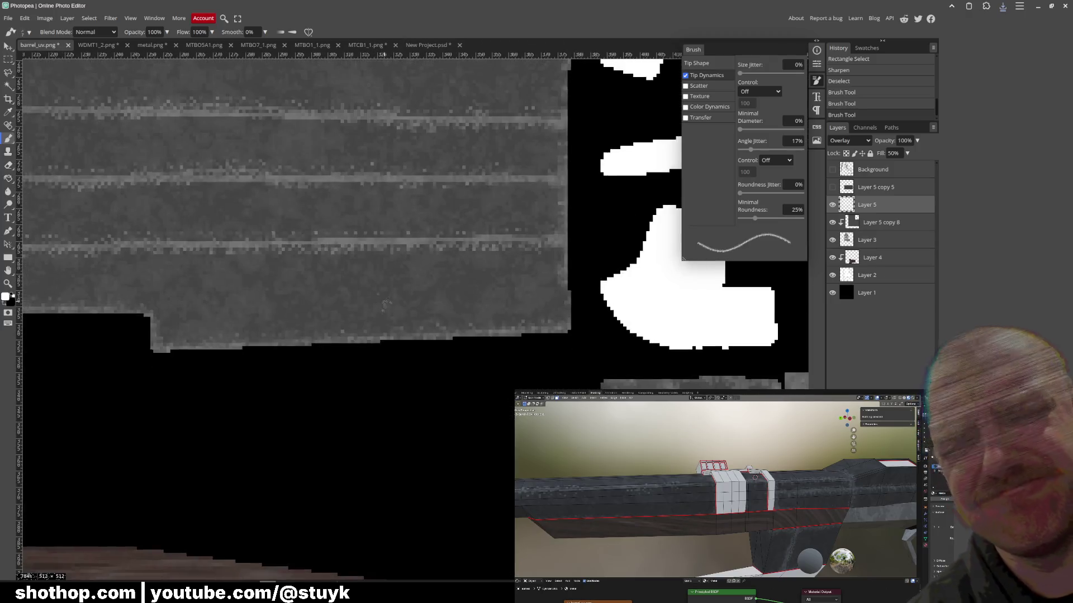
- Compare Soft Light with Overlay on the barrel texture's painted layer, keeping Overlay
mouse_move(385, 303)
mouse_down()
mouse_move(307, 383)
mouse_move(446, 455)
mouse_move(500, 435)
mouse_move(434, 416)
mouse_up()
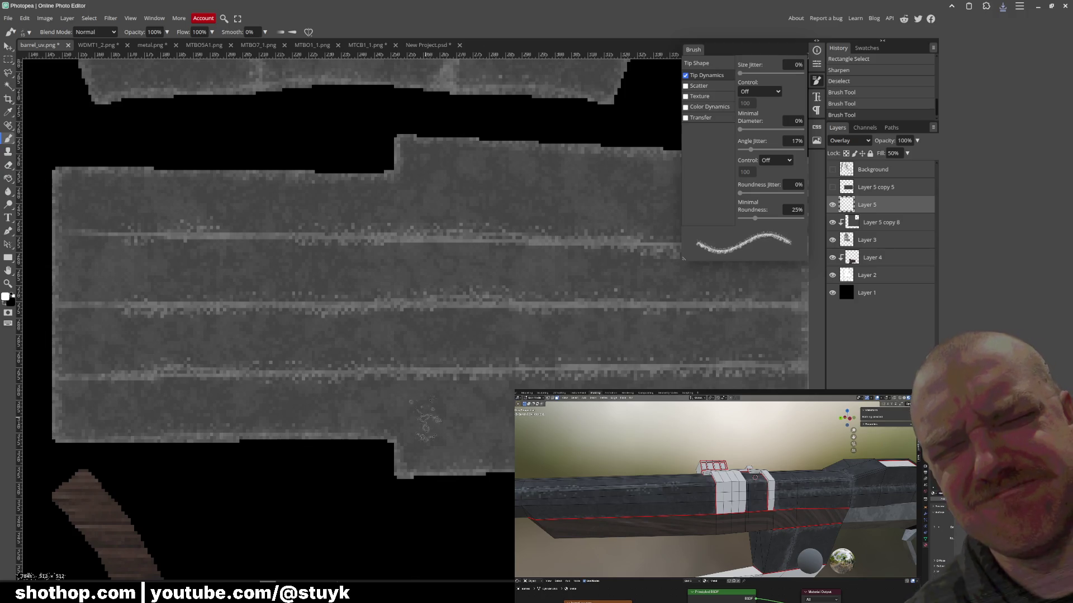
click(862, 144)
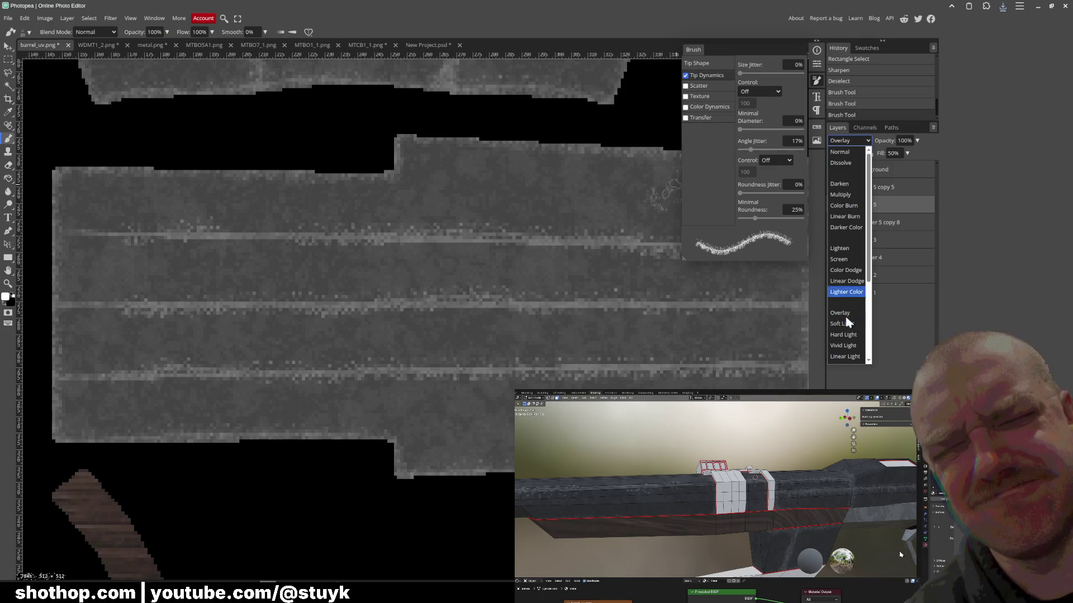
click(846, 324)
key(Up)
key(Down)
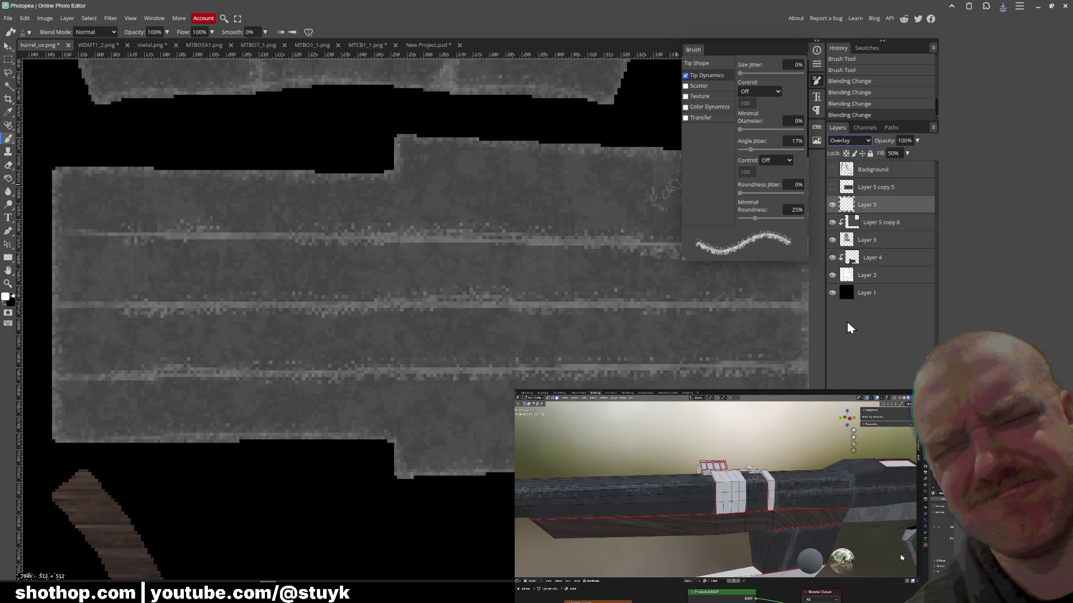
key(Up)
- Zoom out on barrel_uv and bring the paused Shothop game window to the front
scroll(359, 354, up, 10)
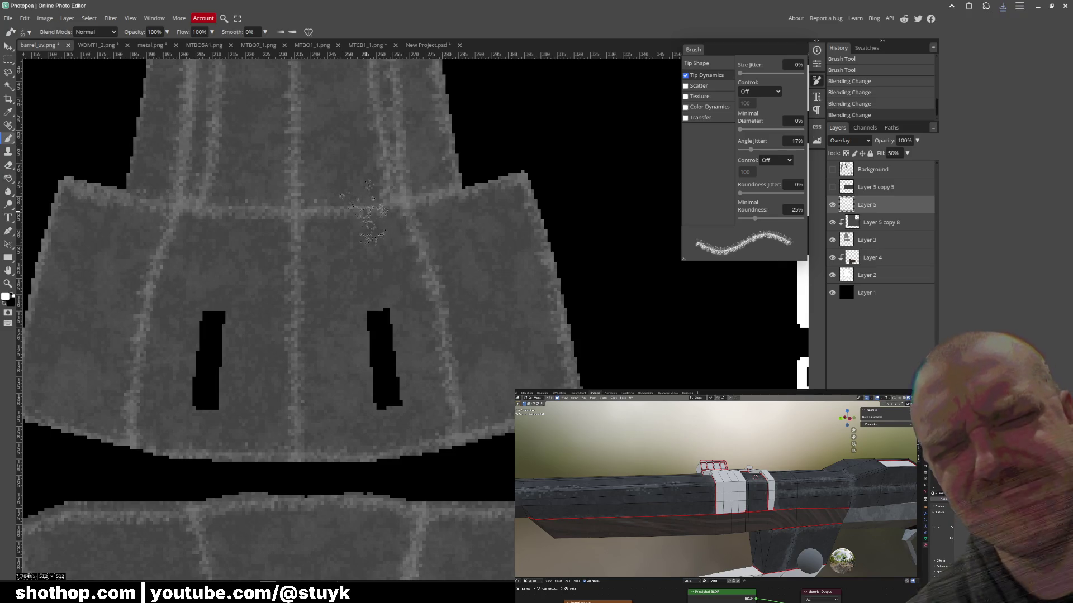
scroll(372, 193, up, 2)
scroll(436, 236, down, 2)
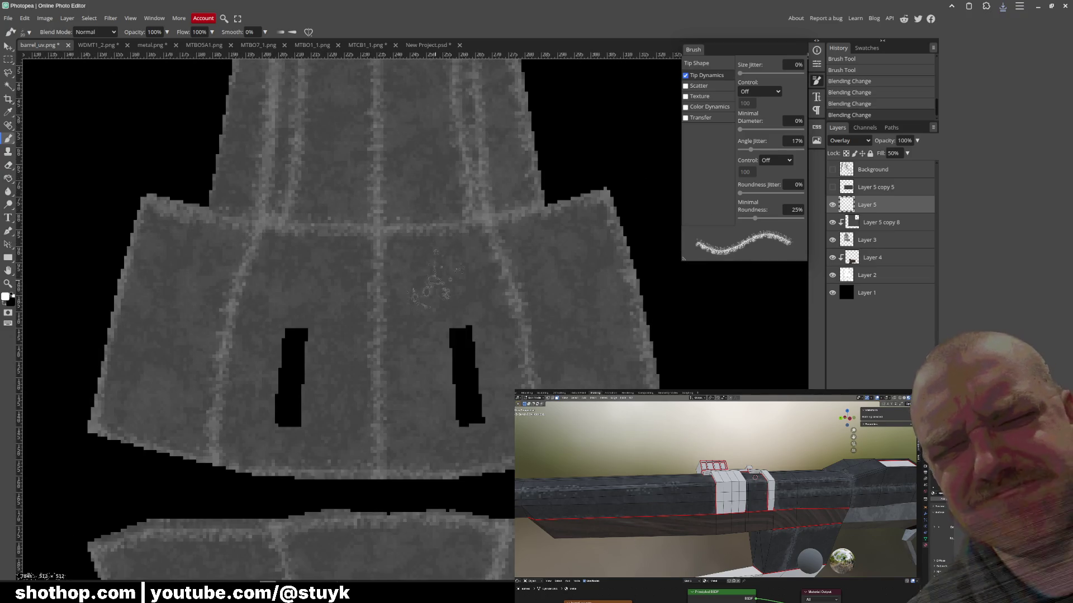
scroll(447, 288, down, 3)
scroll(447, 288, down, 3)
scroll(407, 233, up, 1)
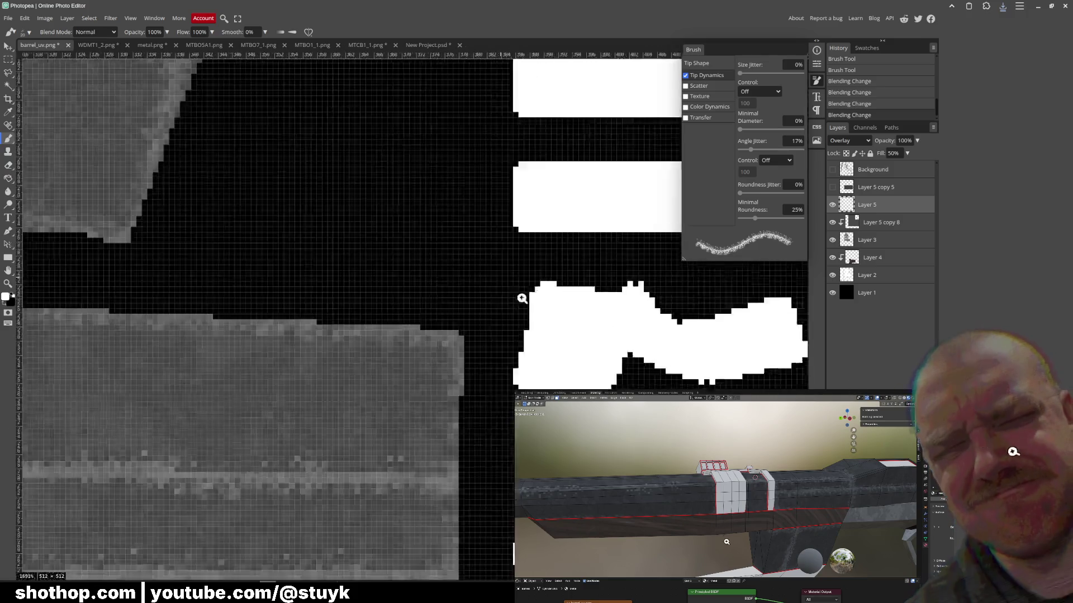
scroll(514, 292, up, 10)
scroll(434, 307, down, 14)
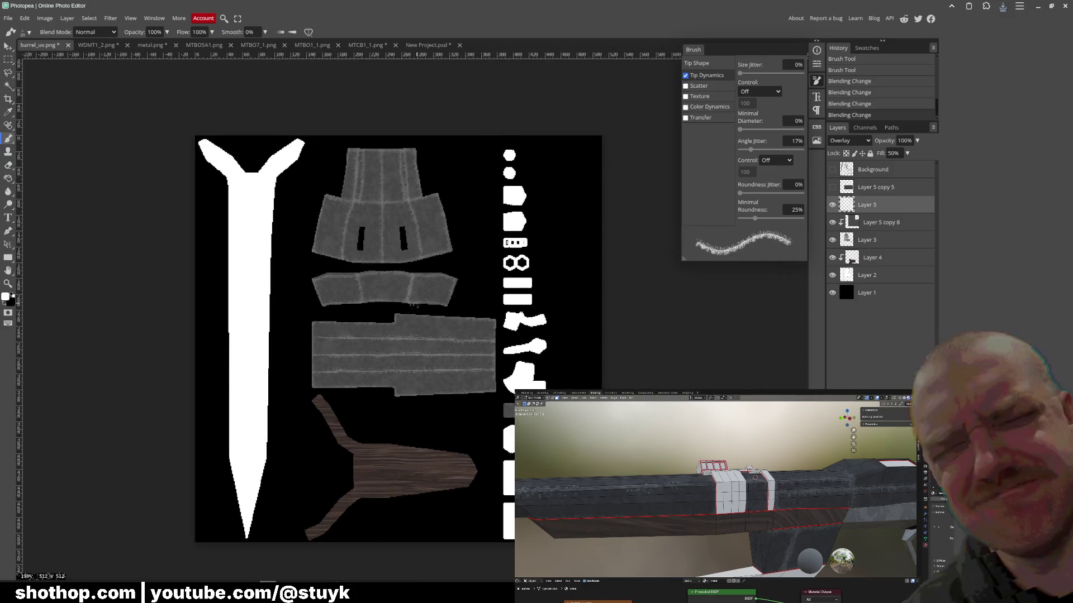
scroll(434, 306, up, 2)
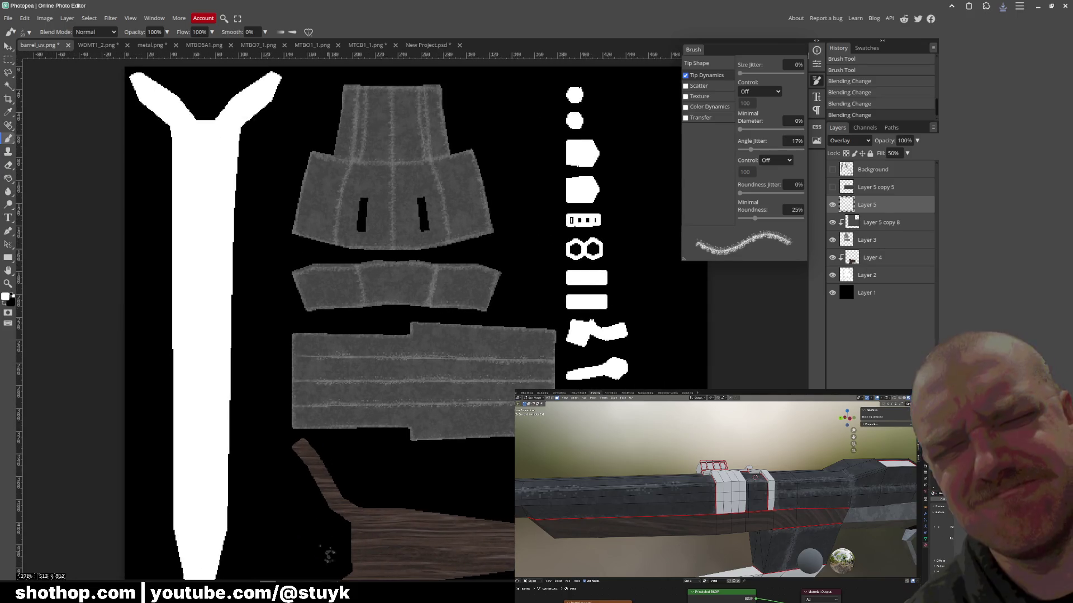
click(306, 582)
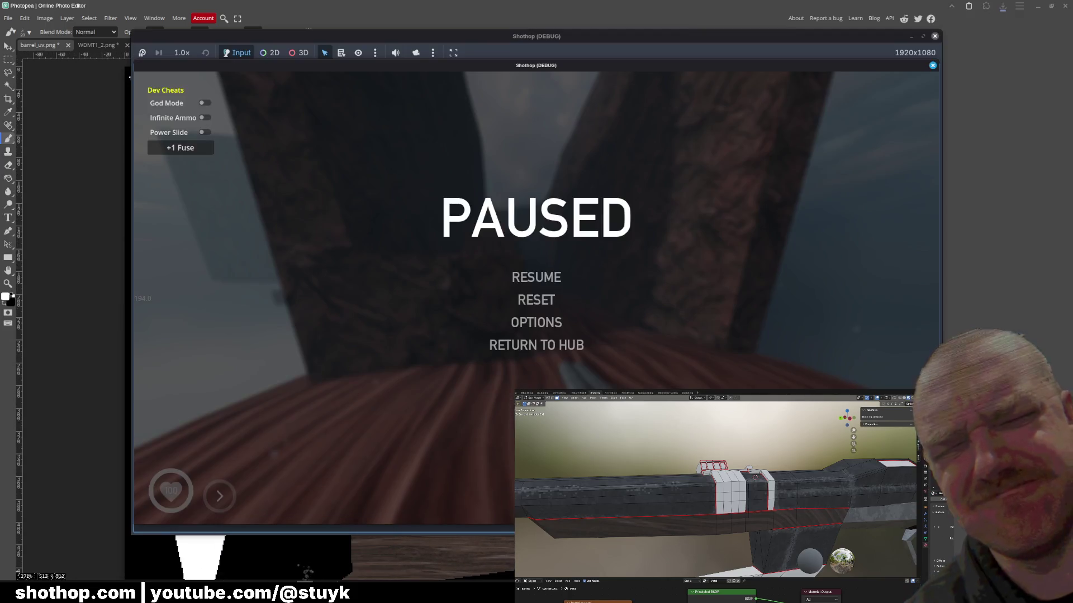
- Stop the old Shothop session, relaunch it, pause it, then stop the run
click(934, 36)
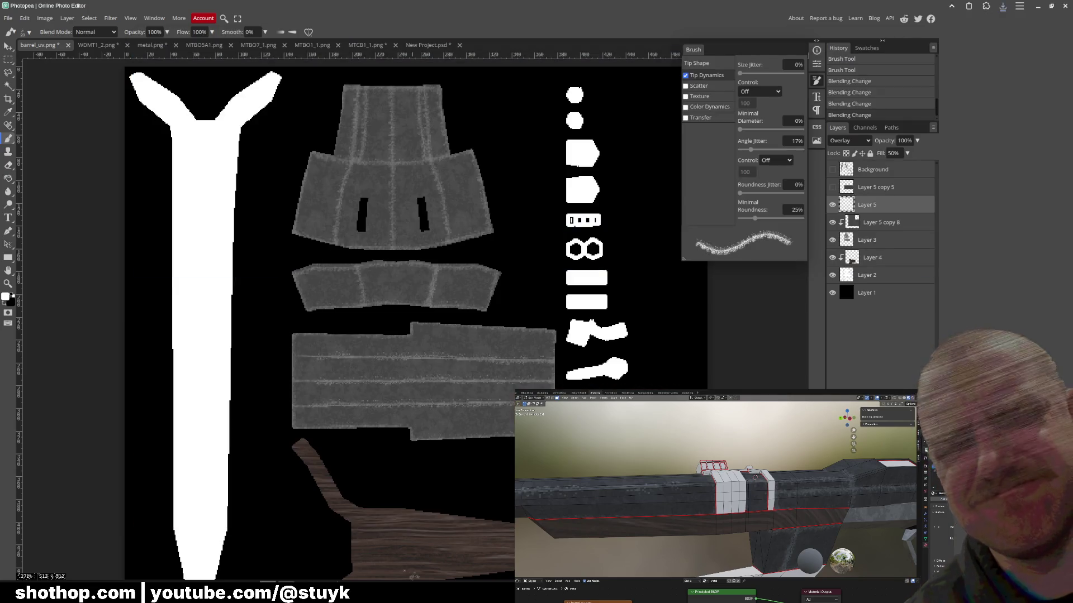
click(978, 23)
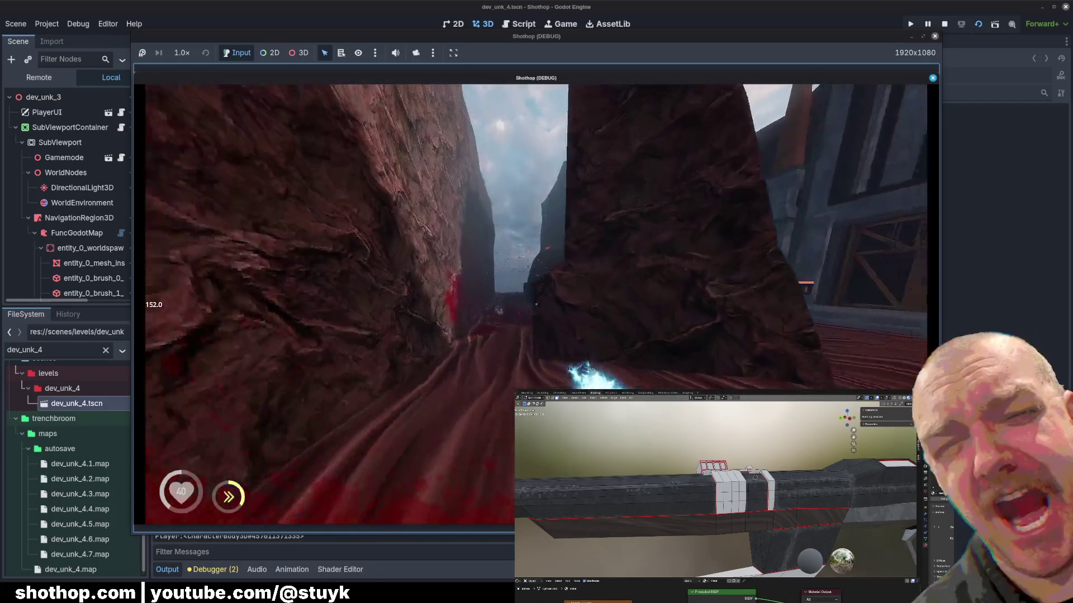
key(Escape)
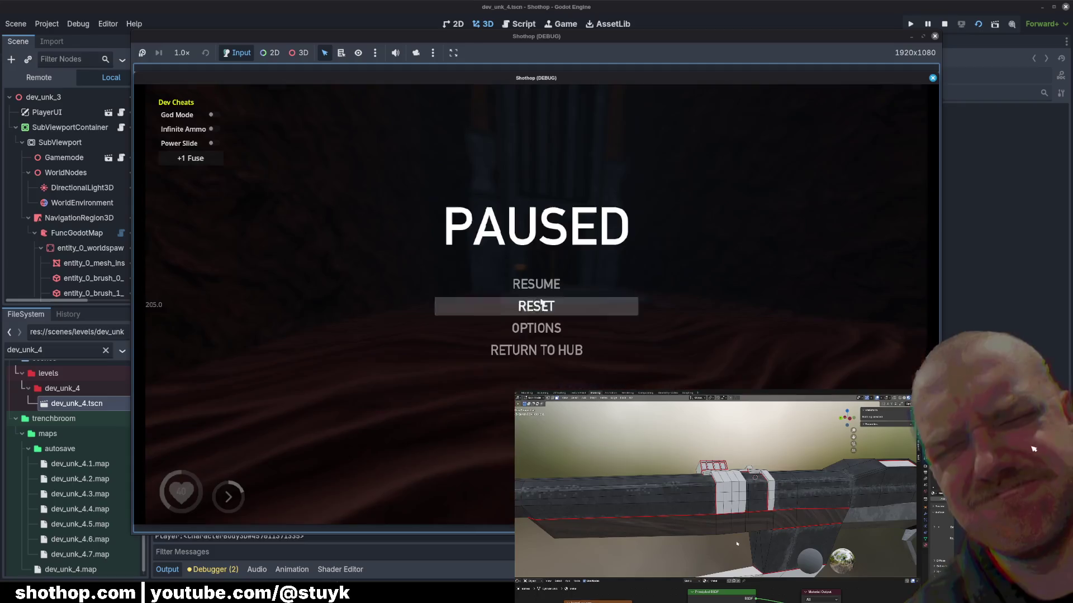
click(944, 24)
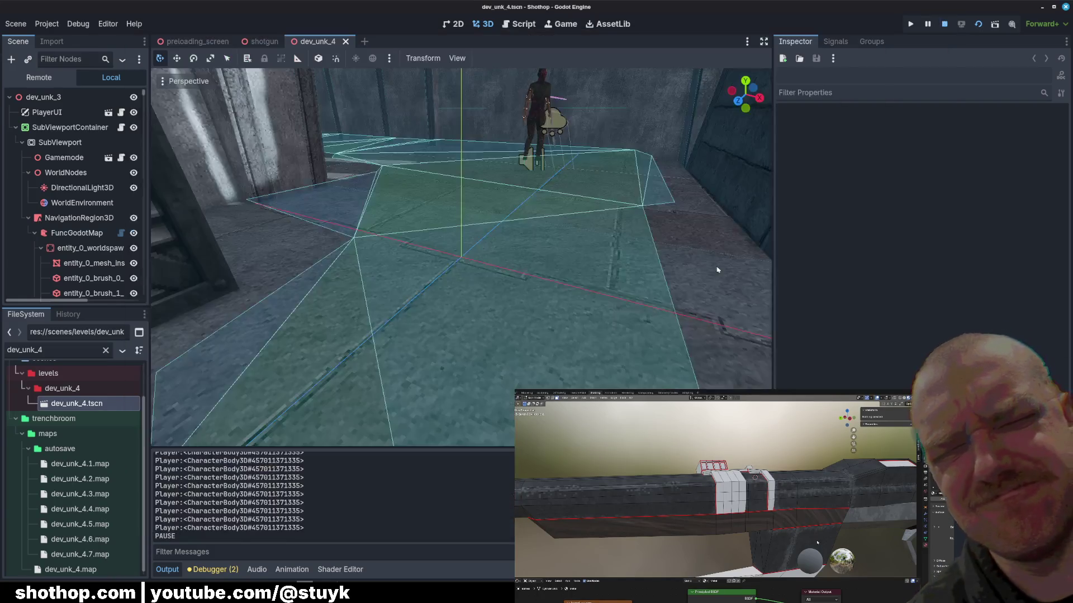
- In the shotgun scene, make RaycastShoot, BladeNoZClip and RayCastMelee visible, then save
click(246, 44)
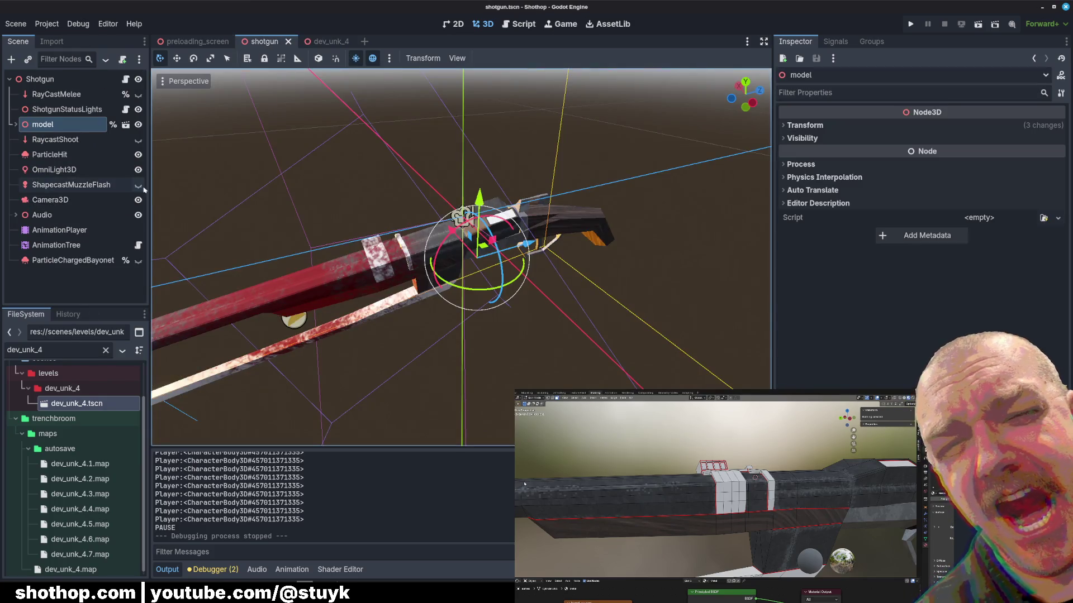
click(138, 140)
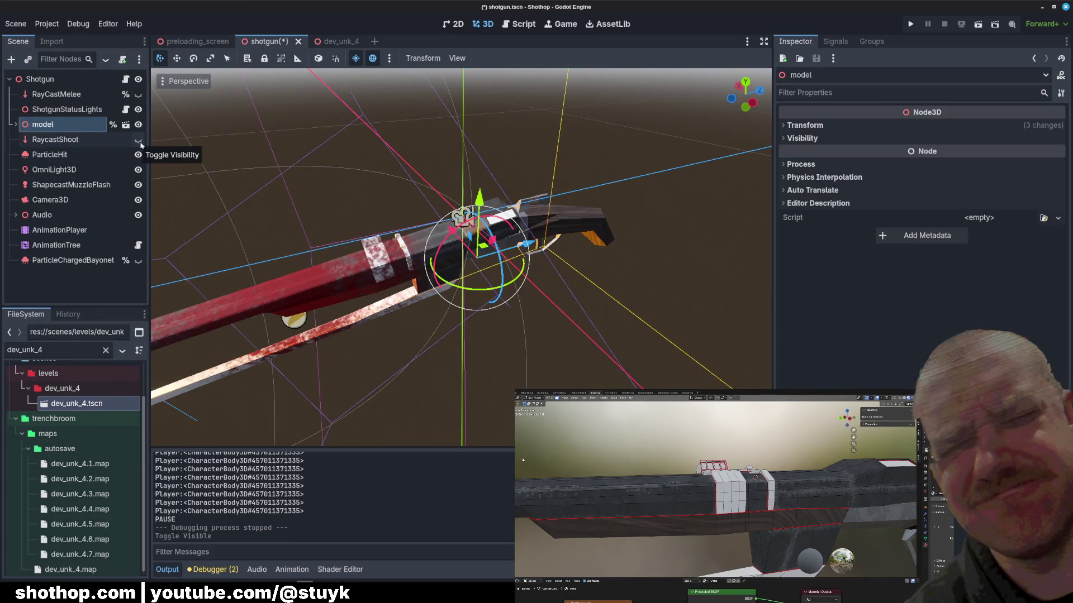
click(138, 139)
click(23, 140)
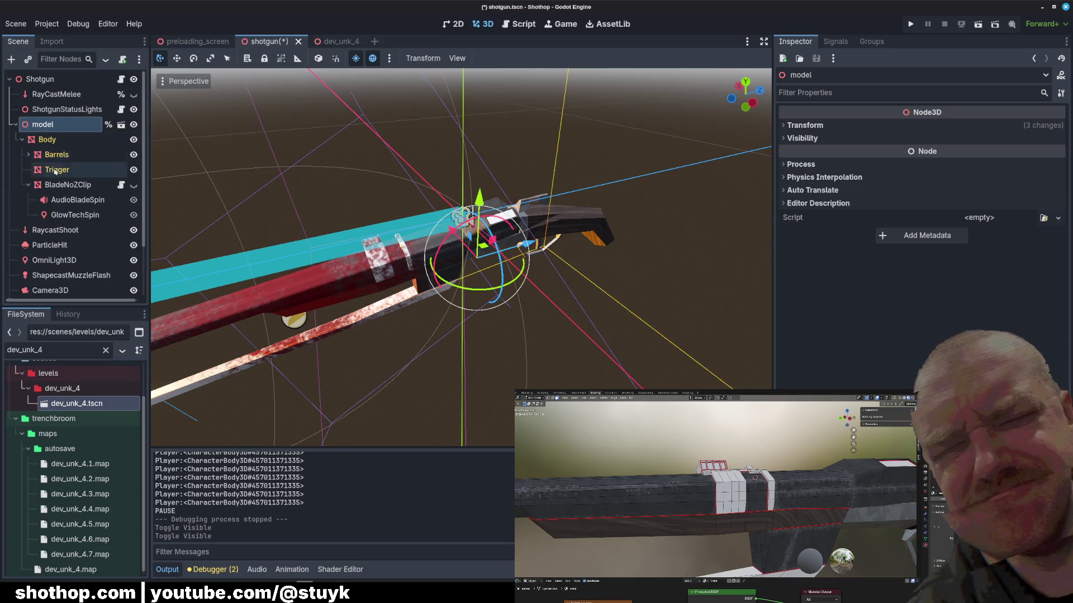
click(134, 184)
click(29, 185)
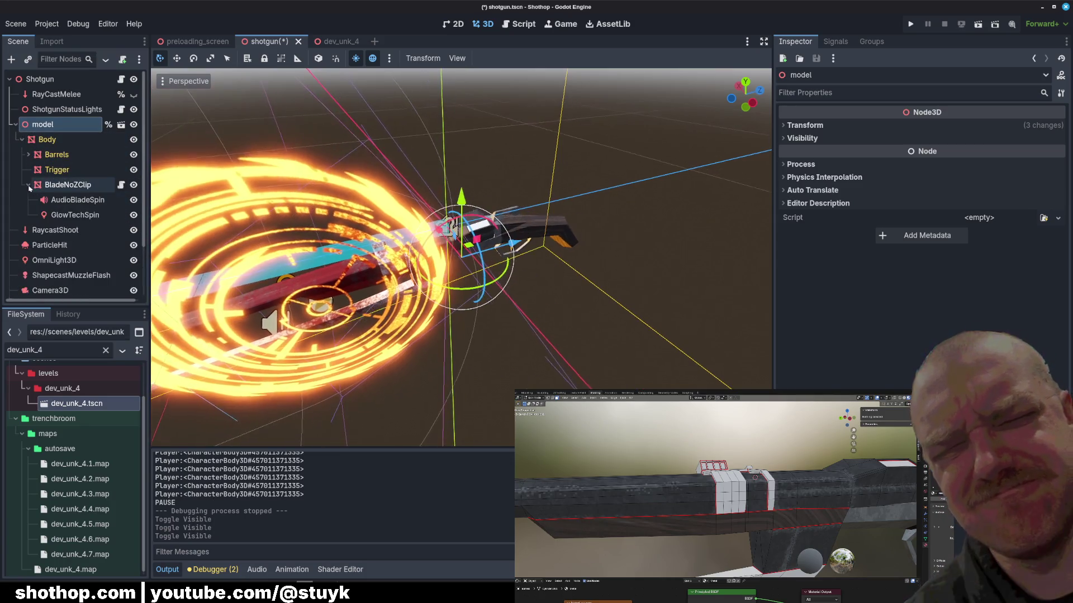
click(28, 185)
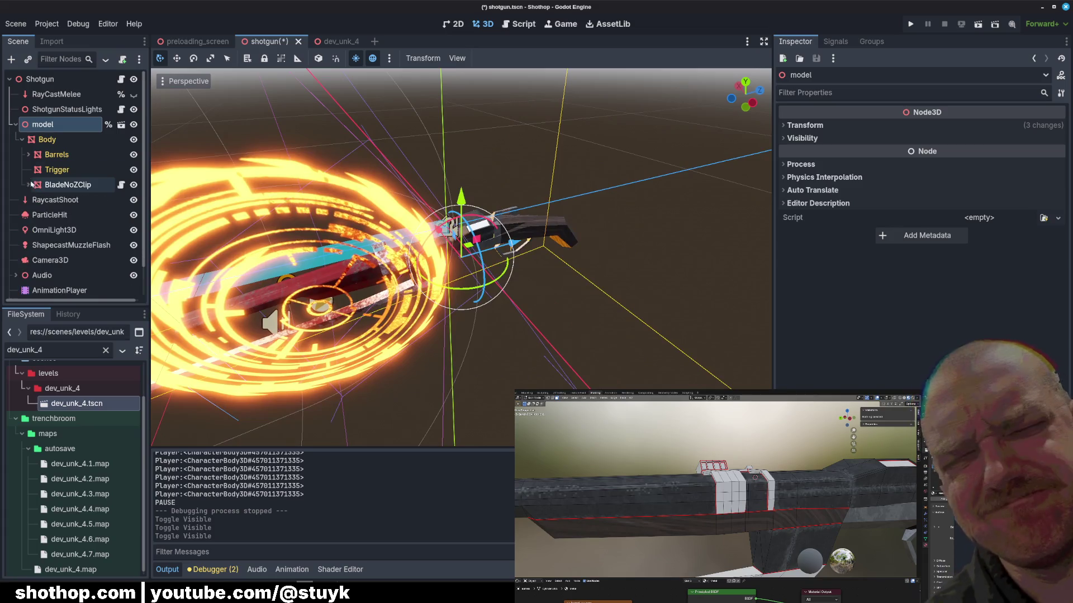
click(133, 94)
scroll(95, 177, down, 2)
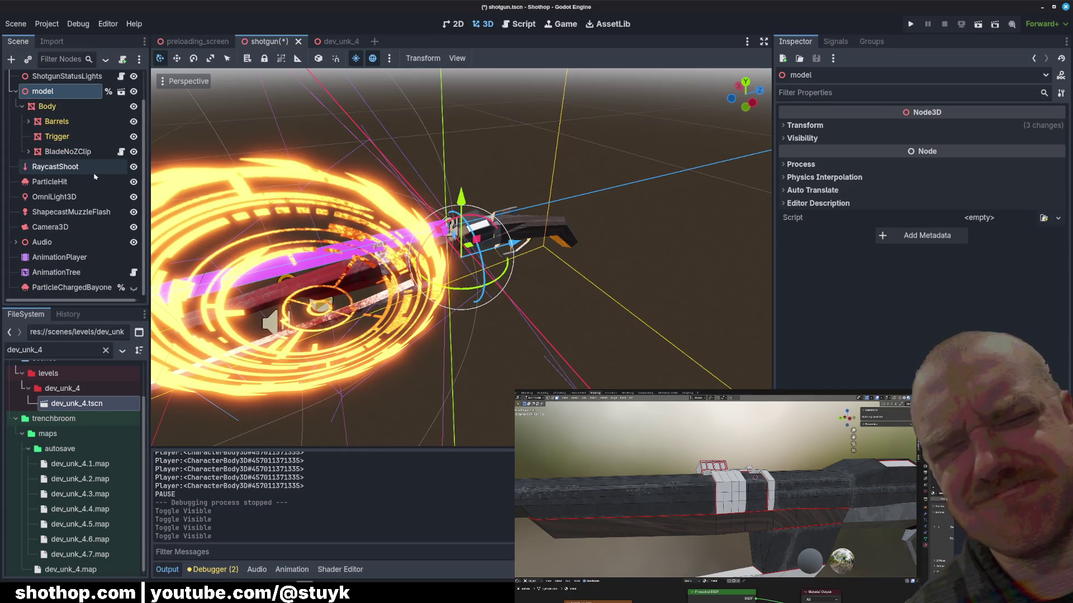
key(ctrl+s)
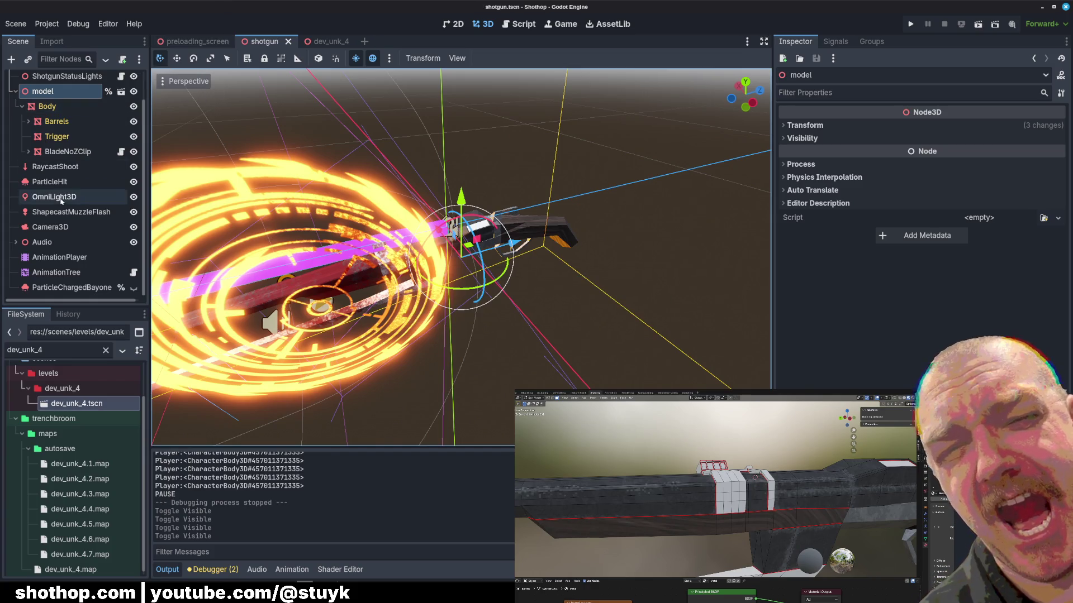
- Show the ParticleChargedBayonet particles, save the shotgun scene, and return to dev_unk_4
click(29, 152)
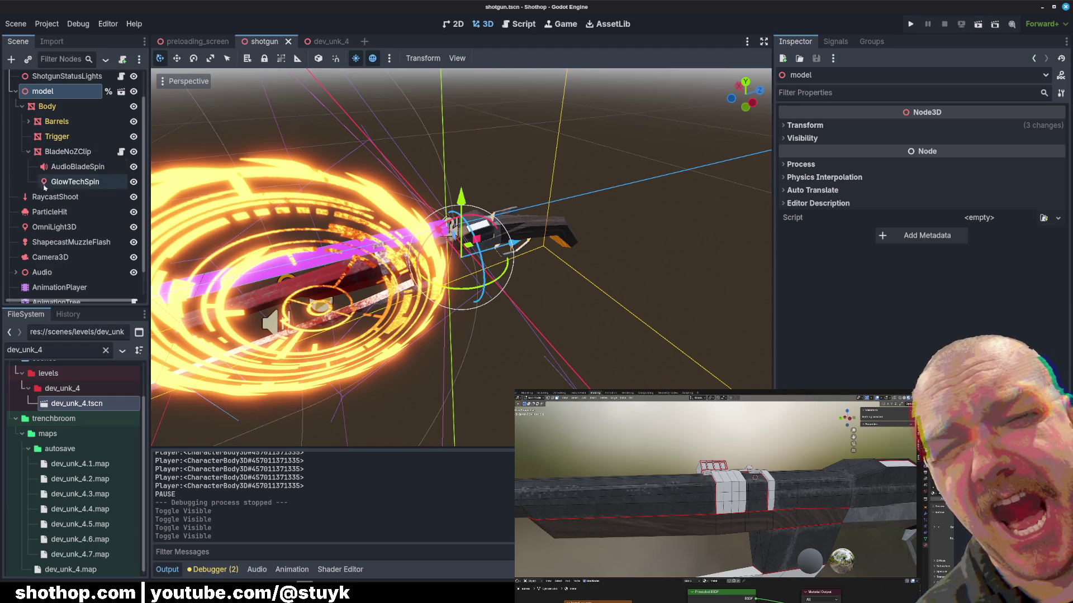
click(57, 121)
click(28, 121)
scroll(79, 196, down, 2)
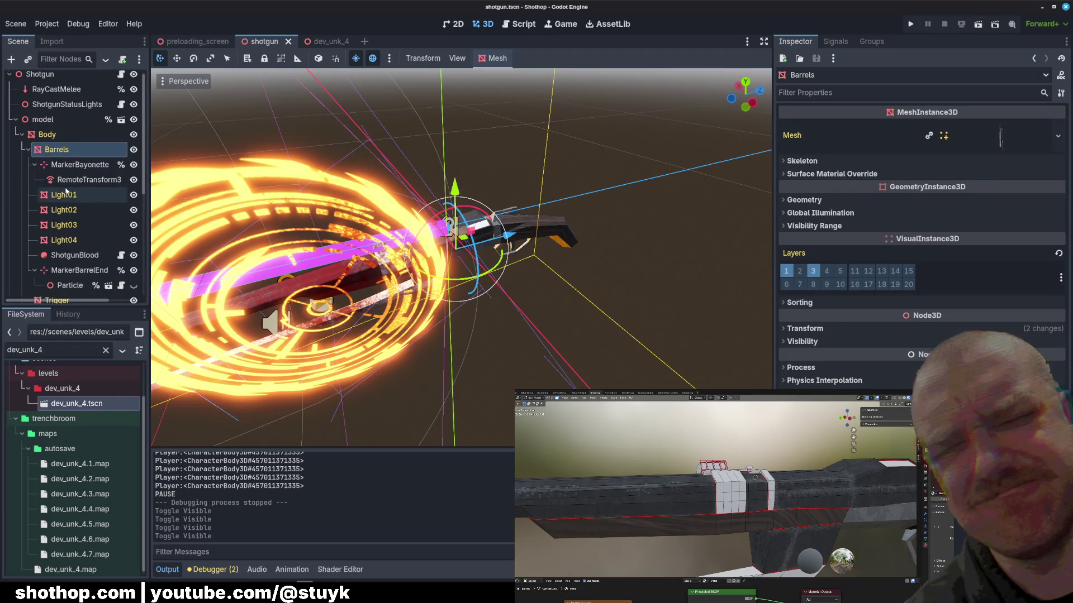
click(134, 201)
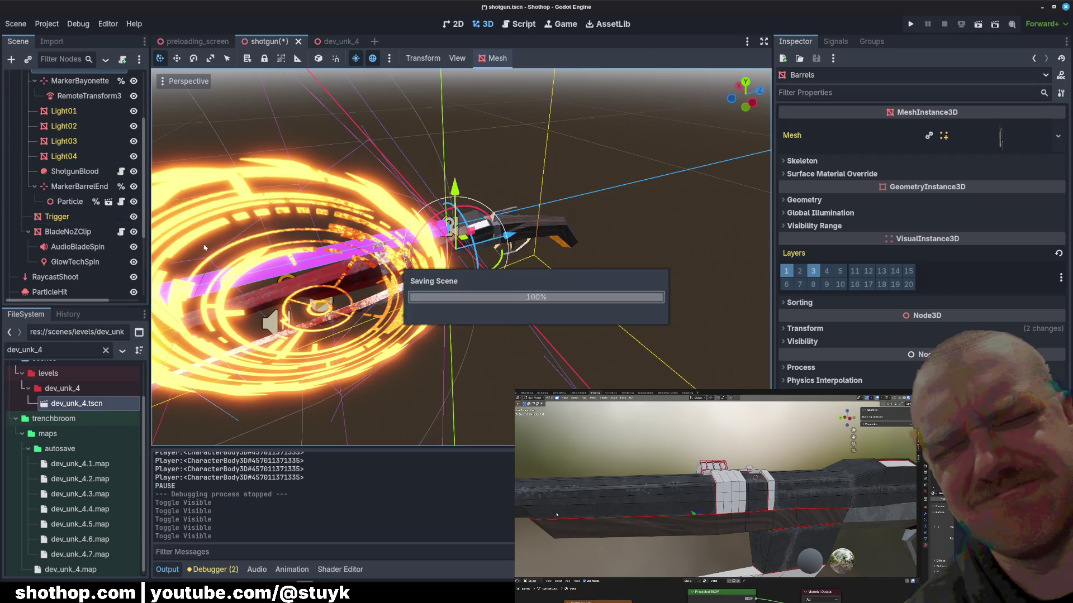
drag(291, 268, 334, 278)
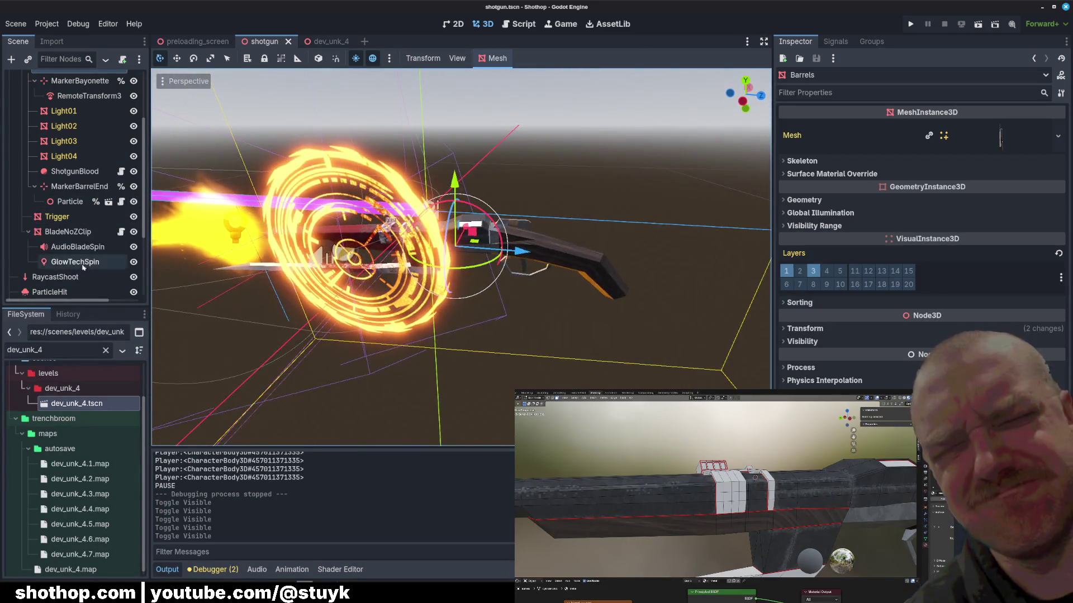
scroll(72, 188, down, 4)
click(133, 287)
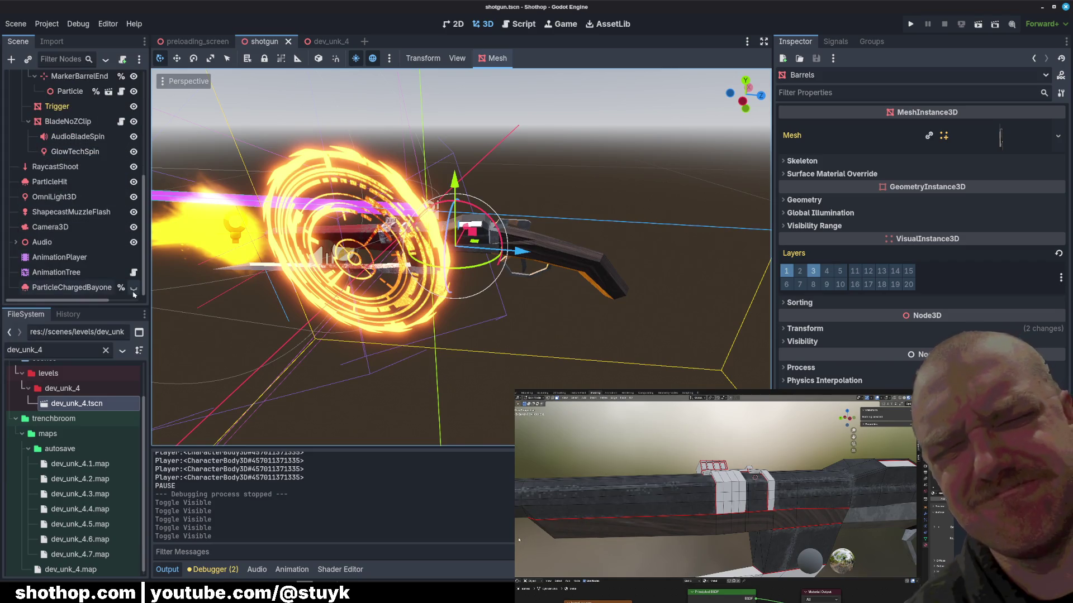
key(ctrl+s)
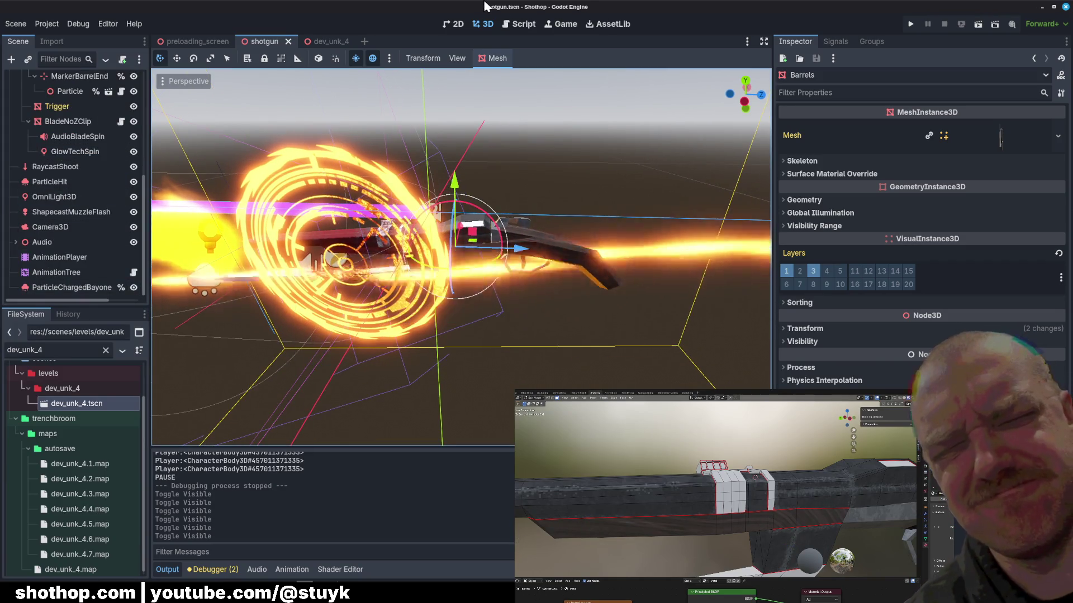
click(328, 41)
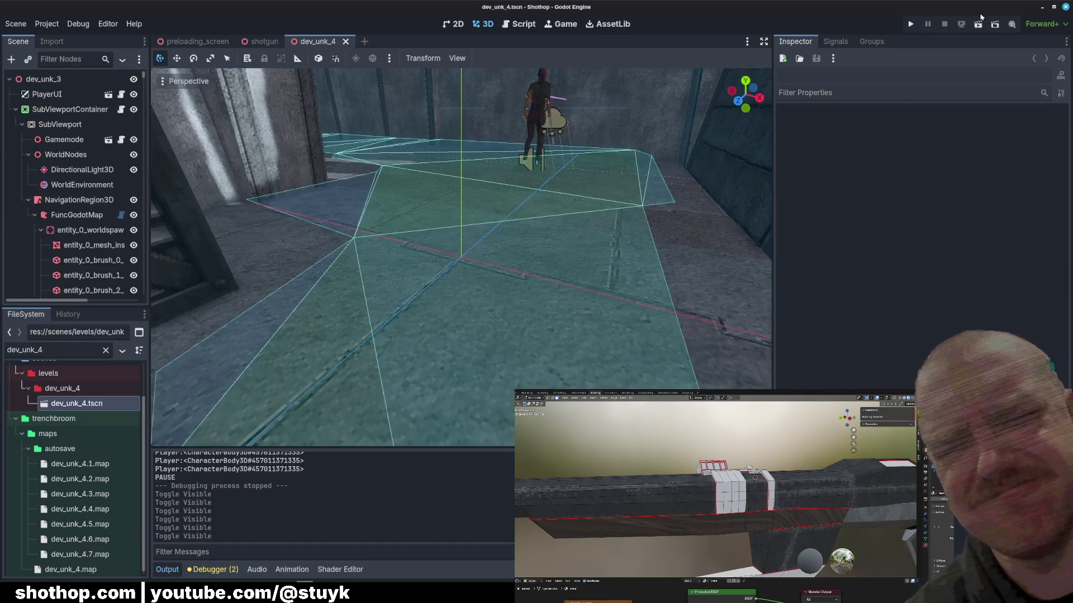
- Run the dev_unk_4 level, playtest the retextured shotgun, then pause
key(F5)
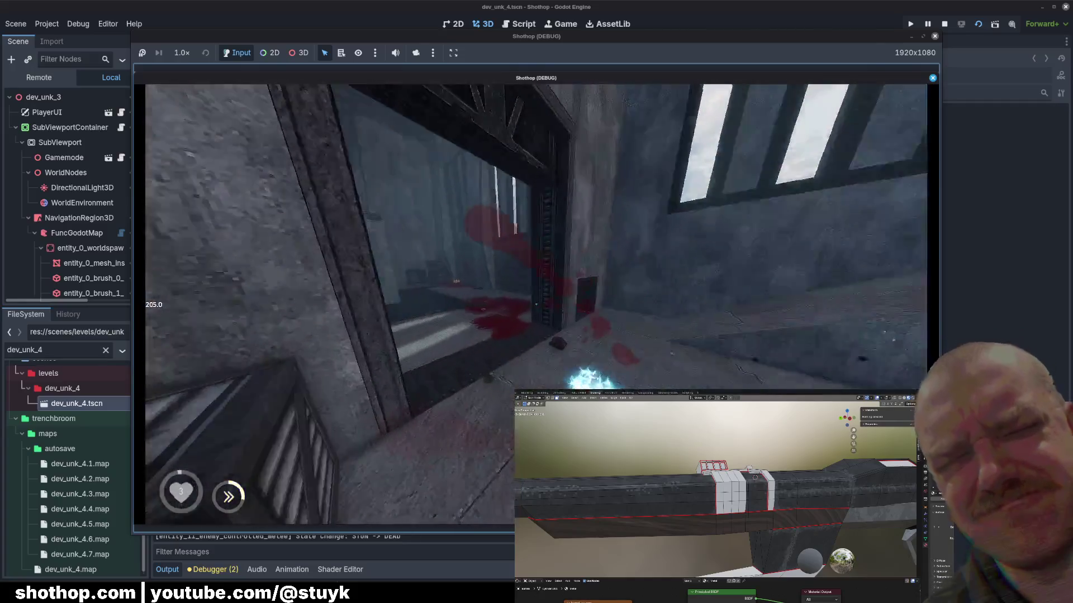
key(Escape)
- Reset the level from the pause menu and fire the shotgun through the red canyon
click(536, 307)
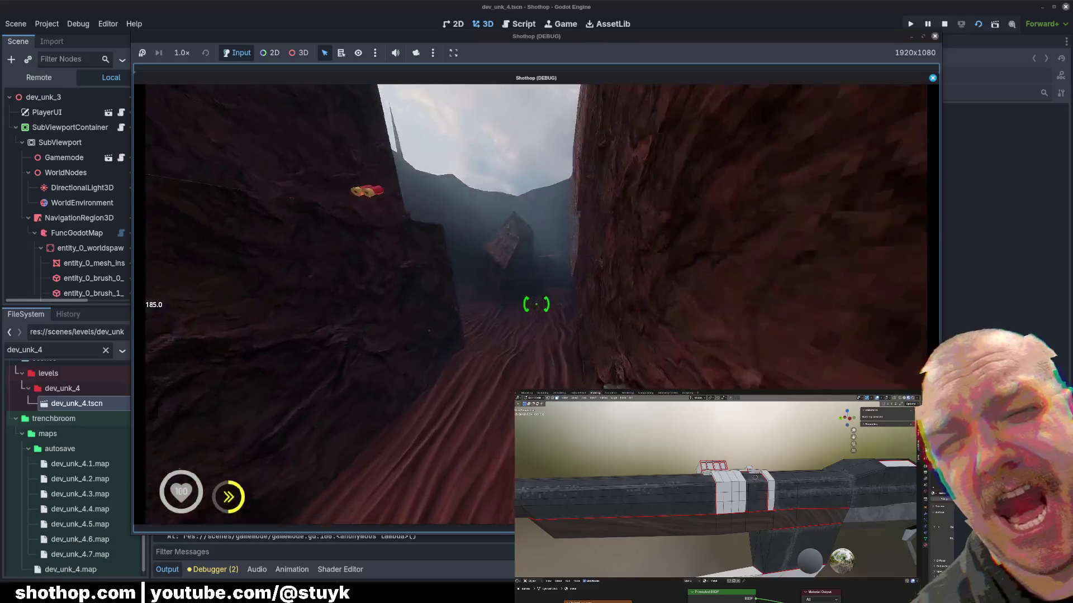
click(536, 304)
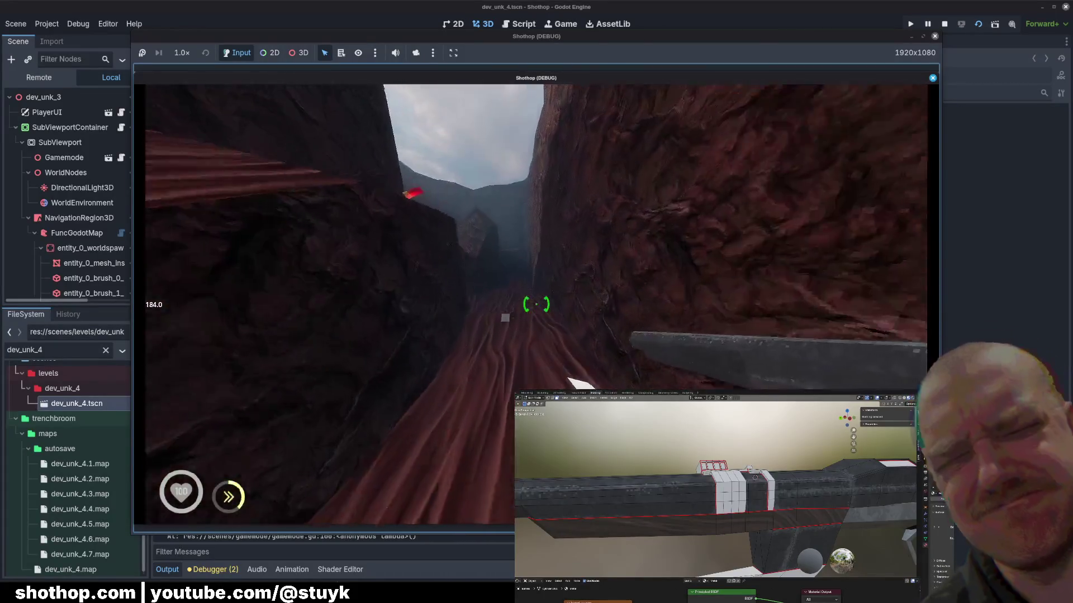
click(536, 304)
- Shoot the enemies through the cave and stone corridors, then pause the game
click(536, 304)
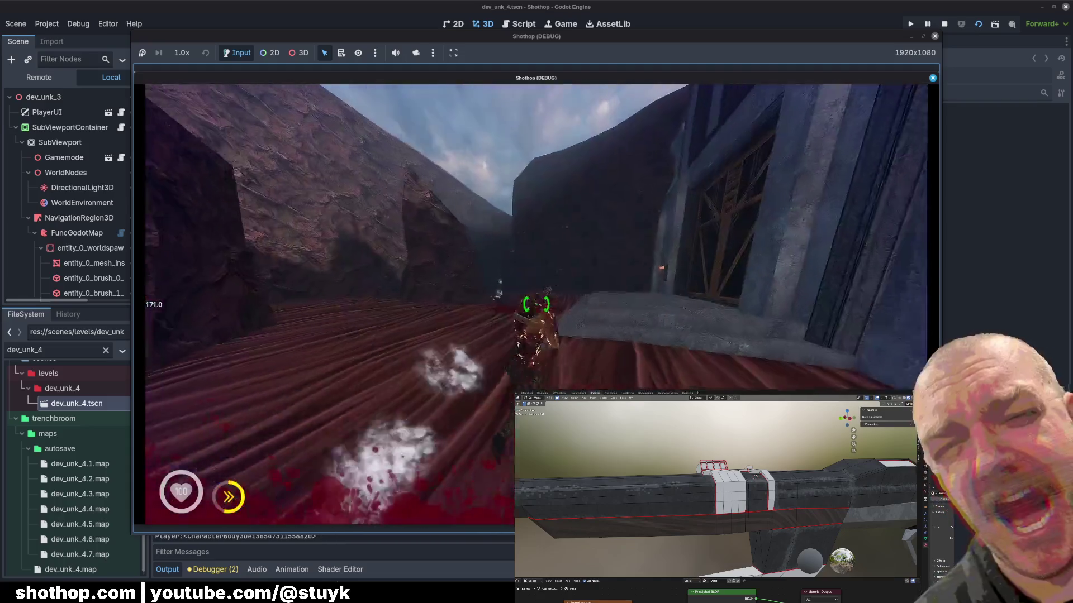
click(536, 304)
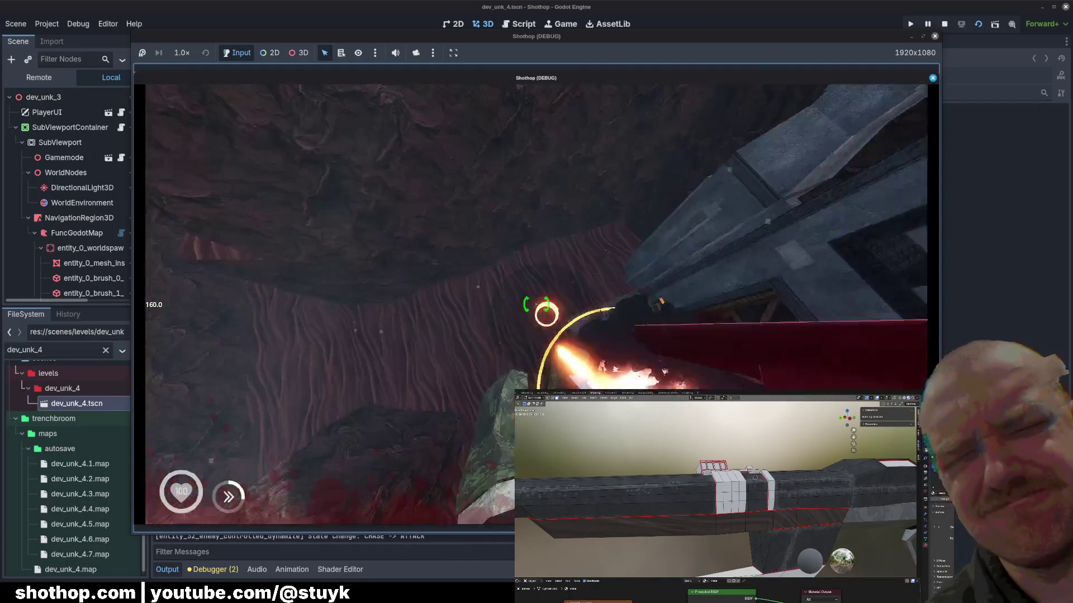
click(537, 304)
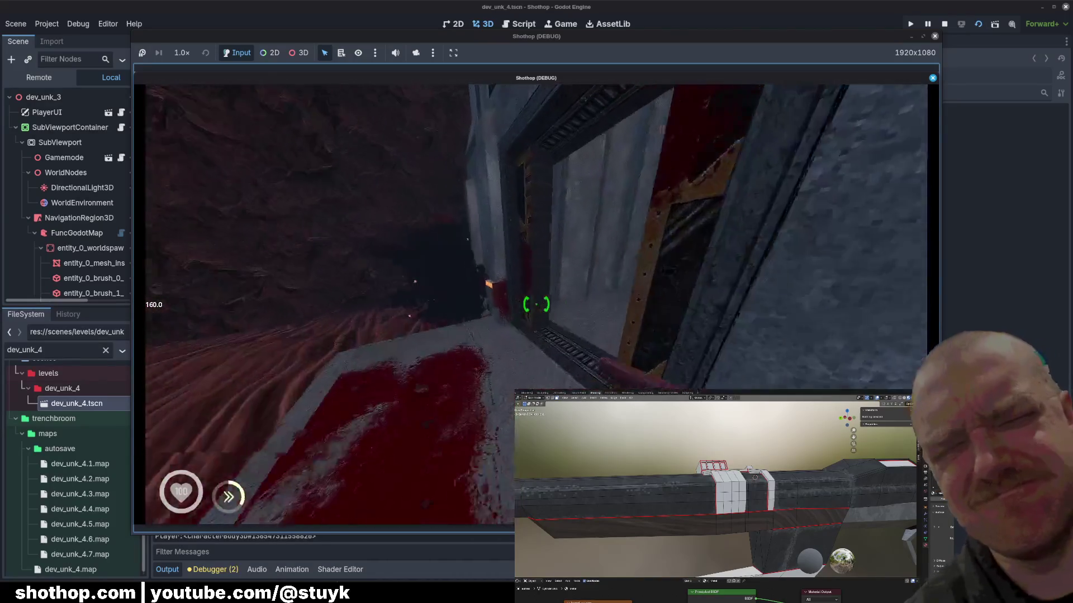
click(537, 304)
click(536, 304)
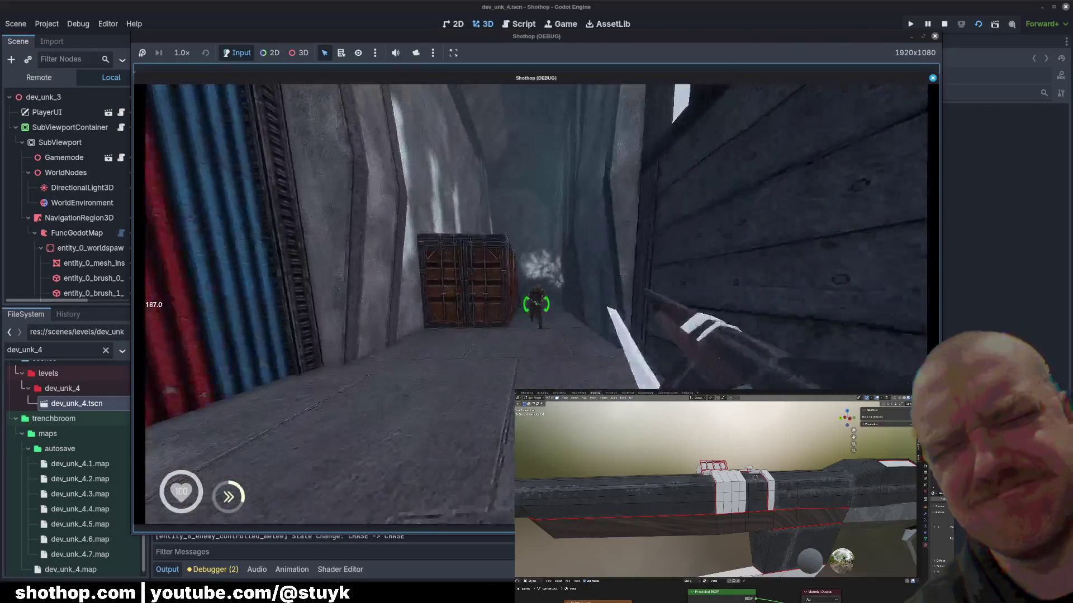
click(537, 304)
click(537, 304)
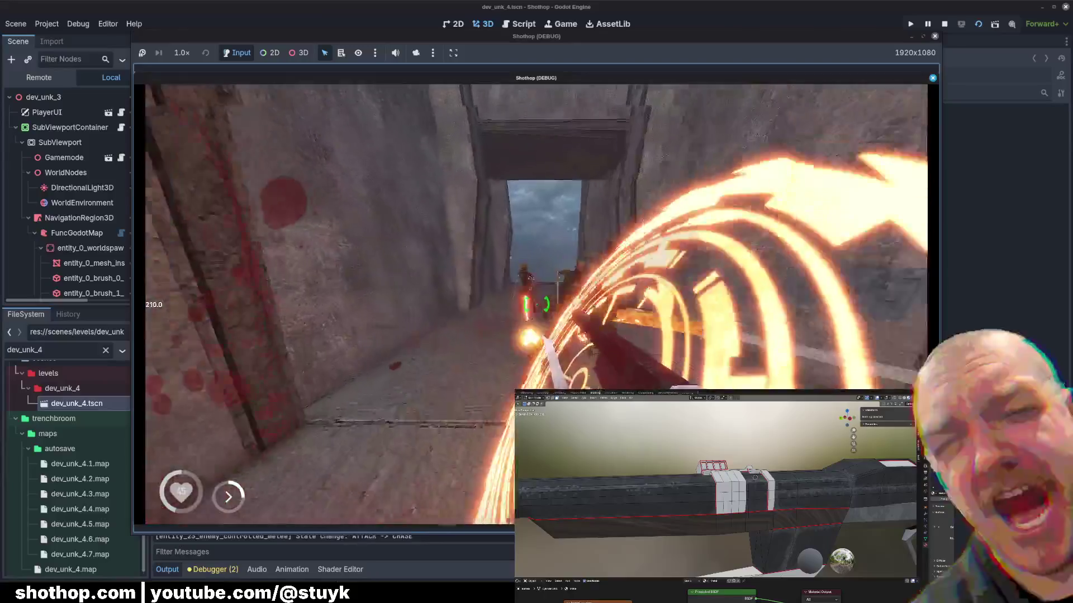
click(536, 305)
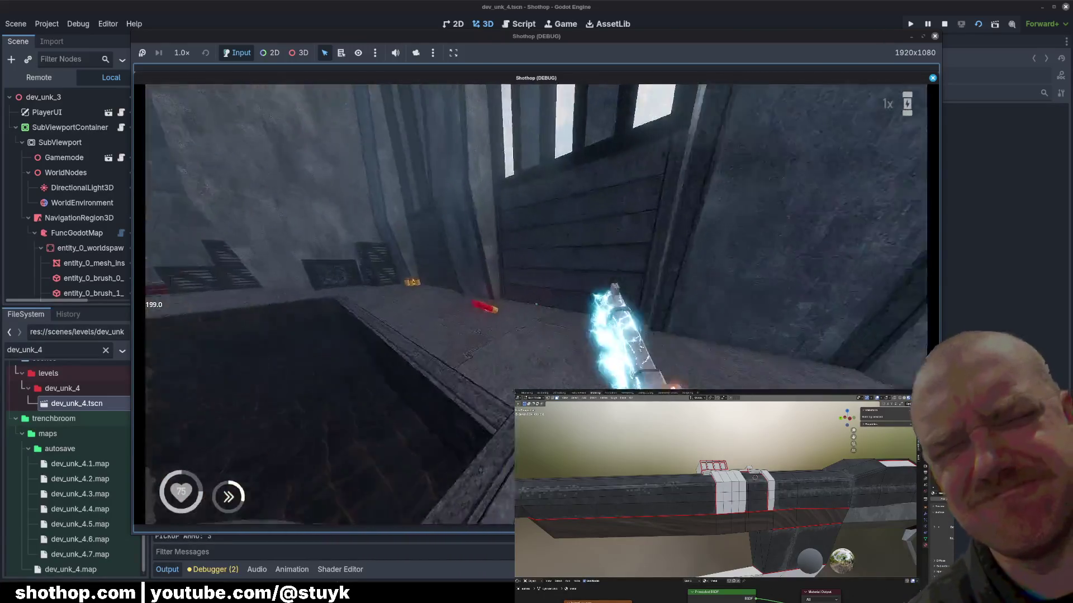
key(Escape)
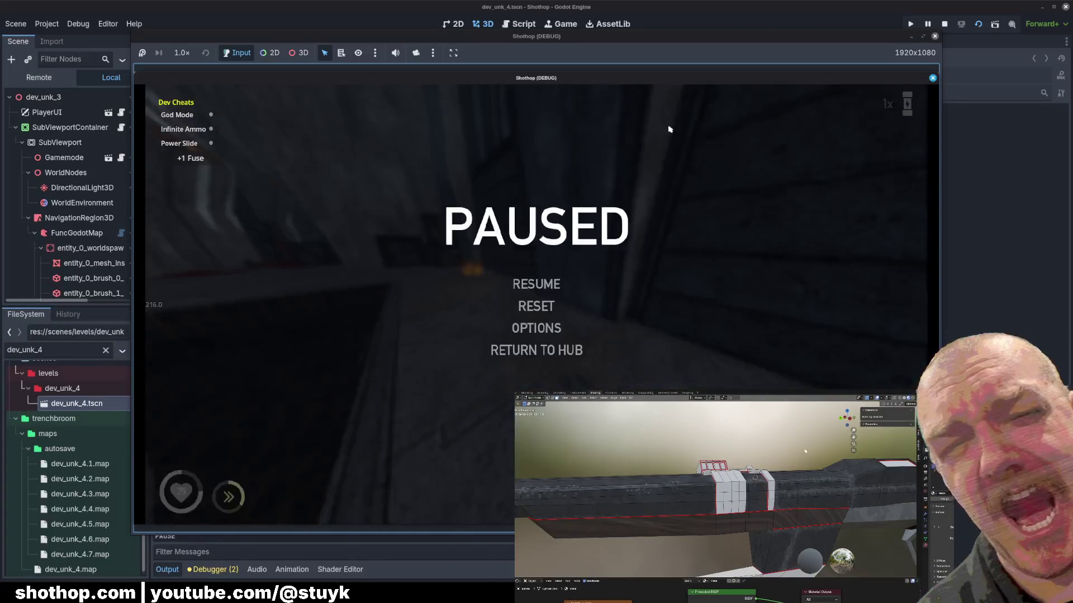
- Stop the running game and orbit the dev_unk_4 view to reveal the stairs
click(945, 24)
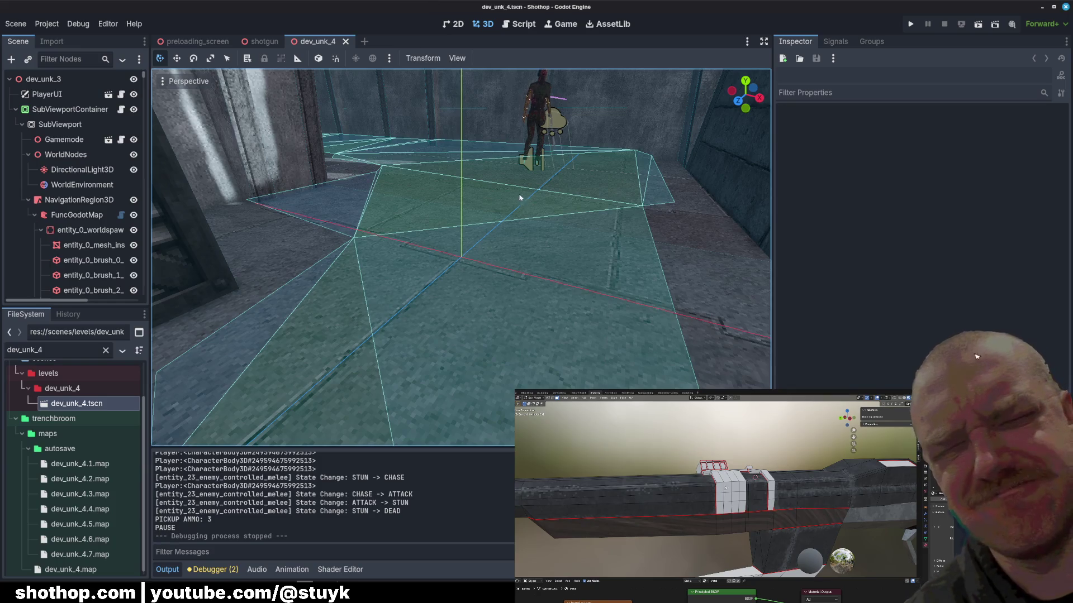
drag(508, 211, 515, 224)
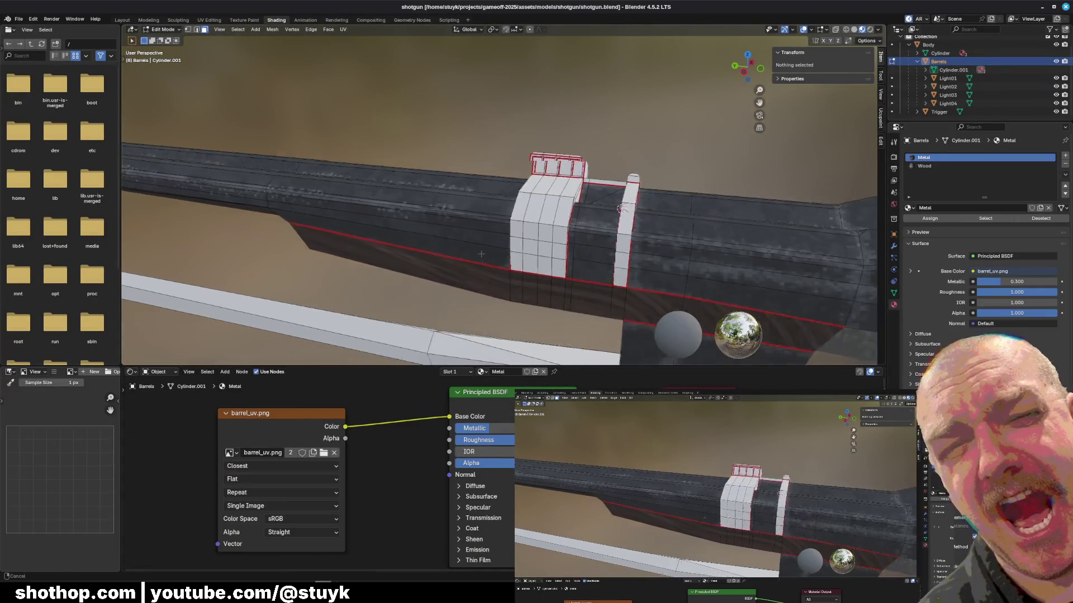
drag(611, 206, 592, 212)
drag(411, 228, 866, 204)
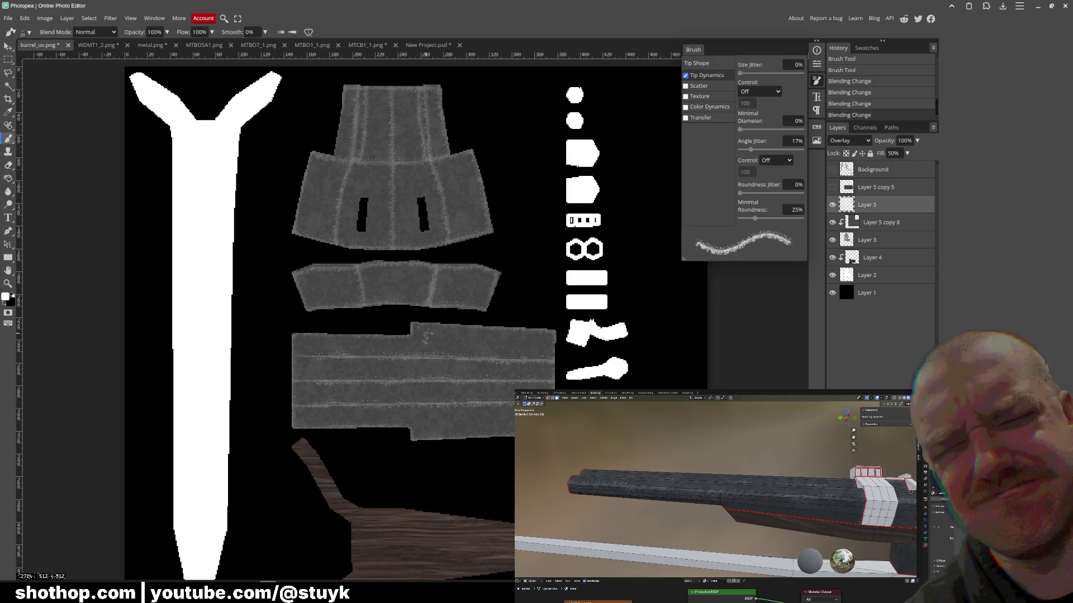
- Place the rusty metal photo as a new layer, then browse the Side drive's sounds folder
key(ctrl+v)
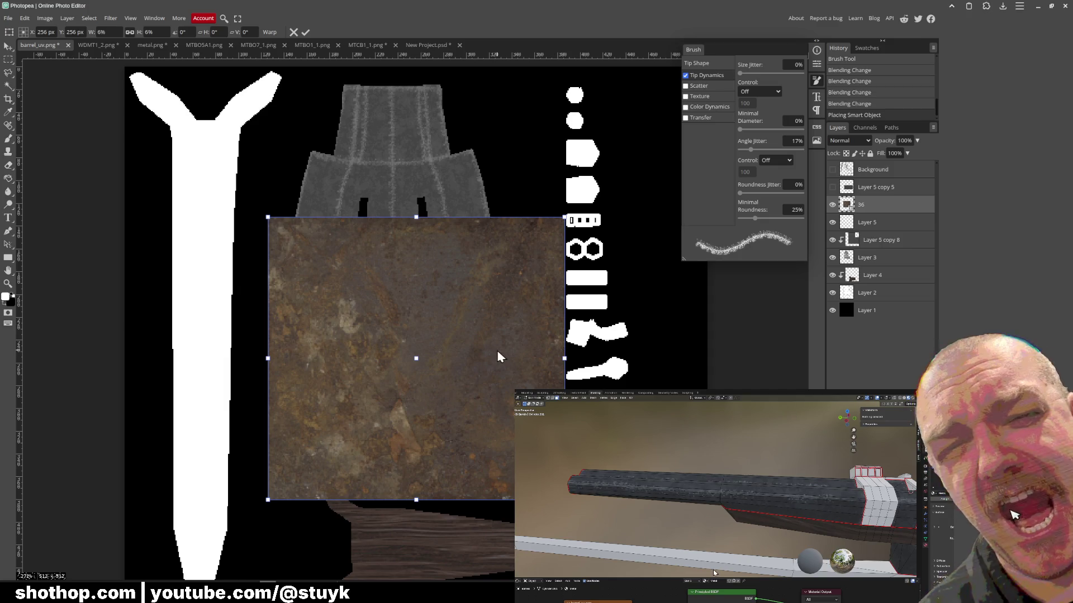
key(Return)
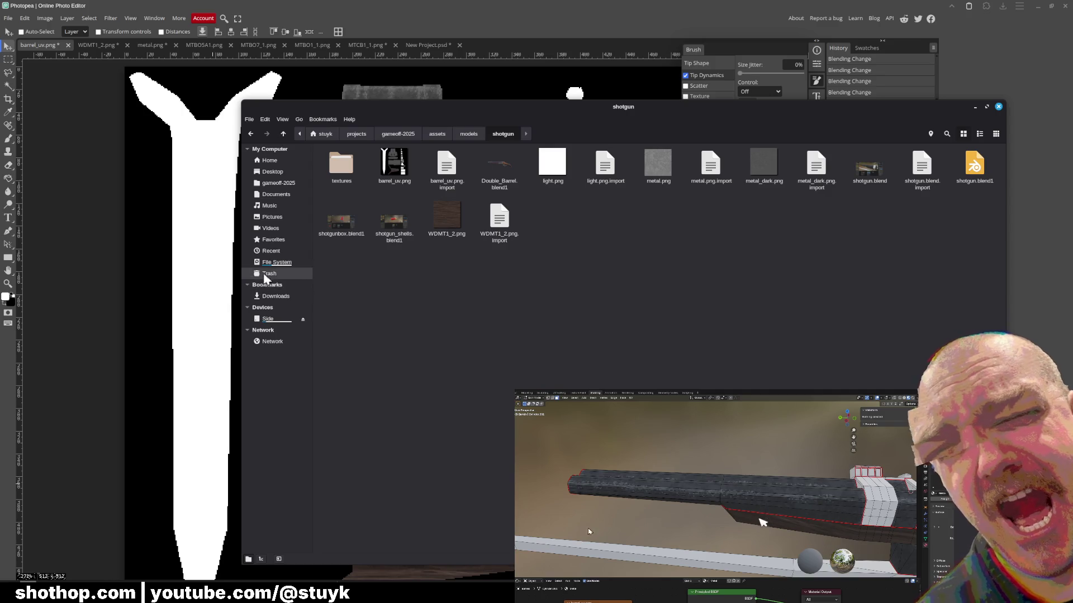
click(268, 318)
double_click(394, 221)
scroll(919, 291, down, 5)
scroll(919, 290, down, 10)
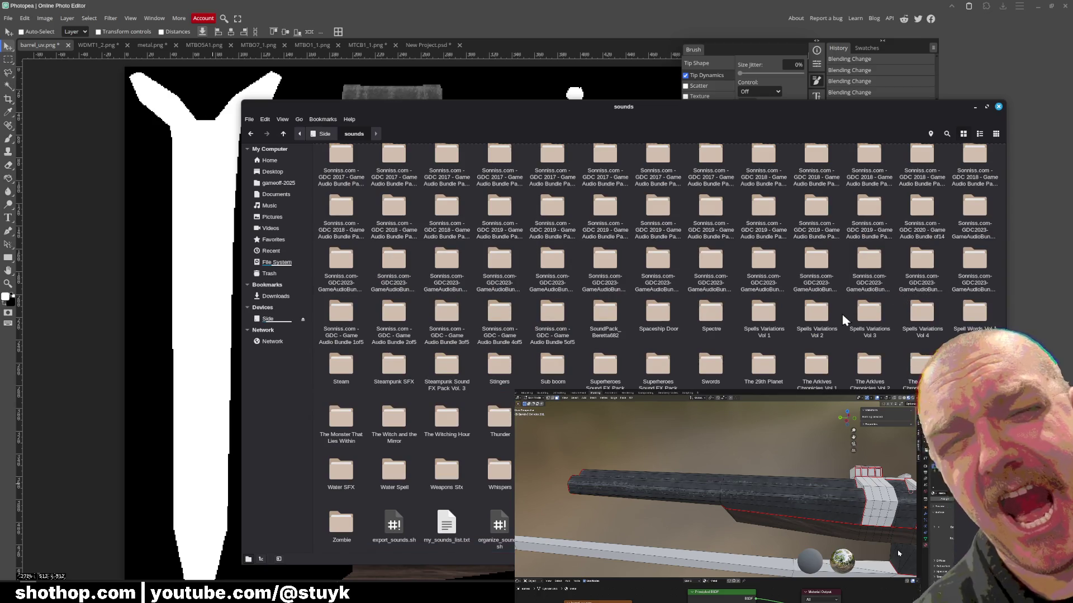
- Scroll the sounds folder and minimize the file manager to reveal Photopea
scroll(820, 336, up, 10)
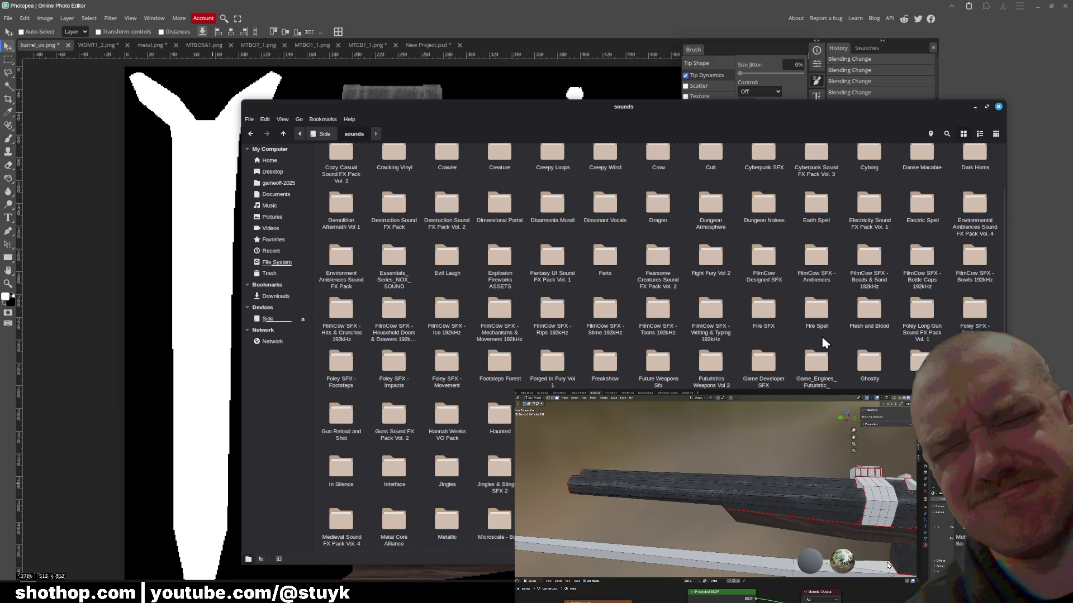
click(974, 107)
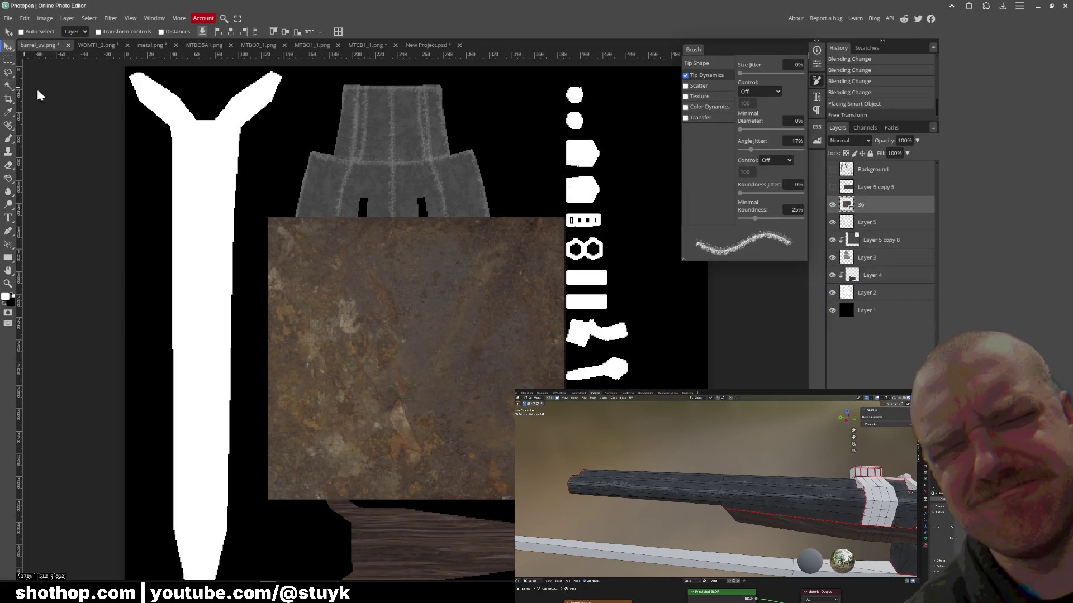
- Set the rust layer's blending to Multiply
drag(412, 379, 387, 275)
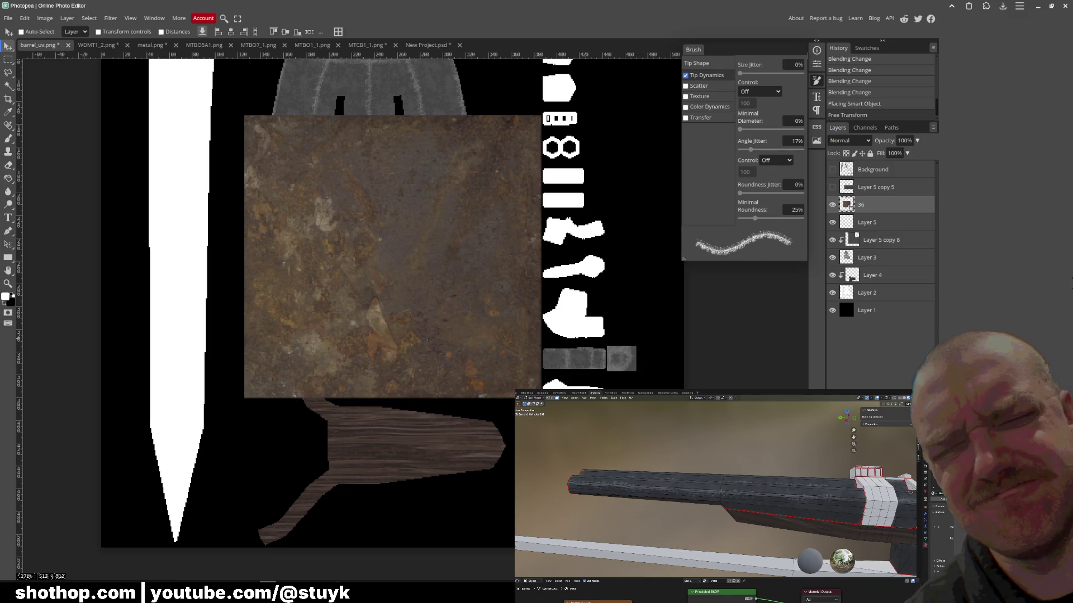
click(849, 141)
click(847, 199)
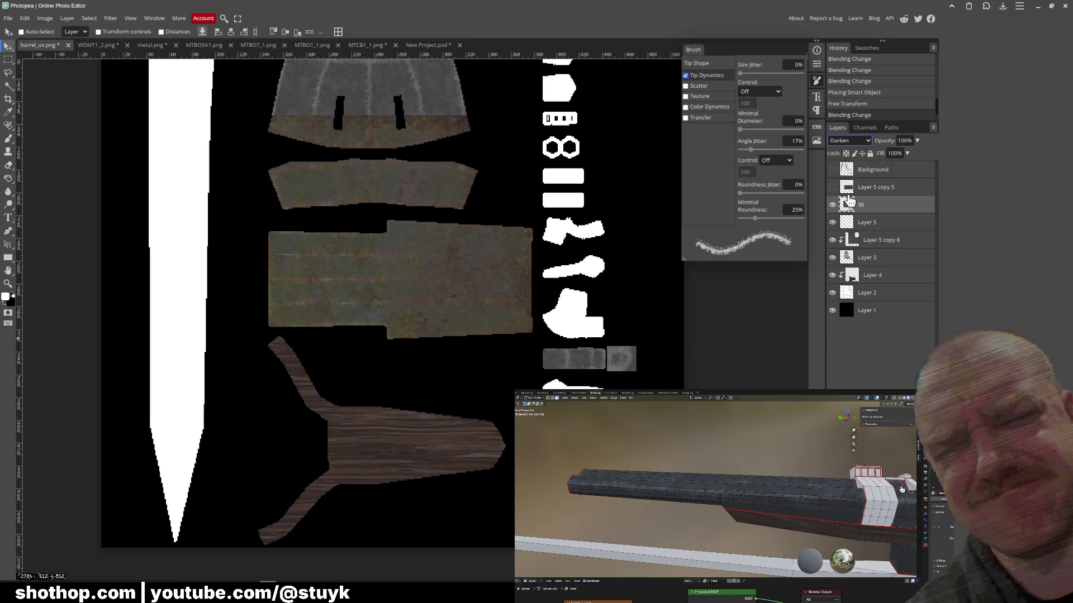
key(Down)
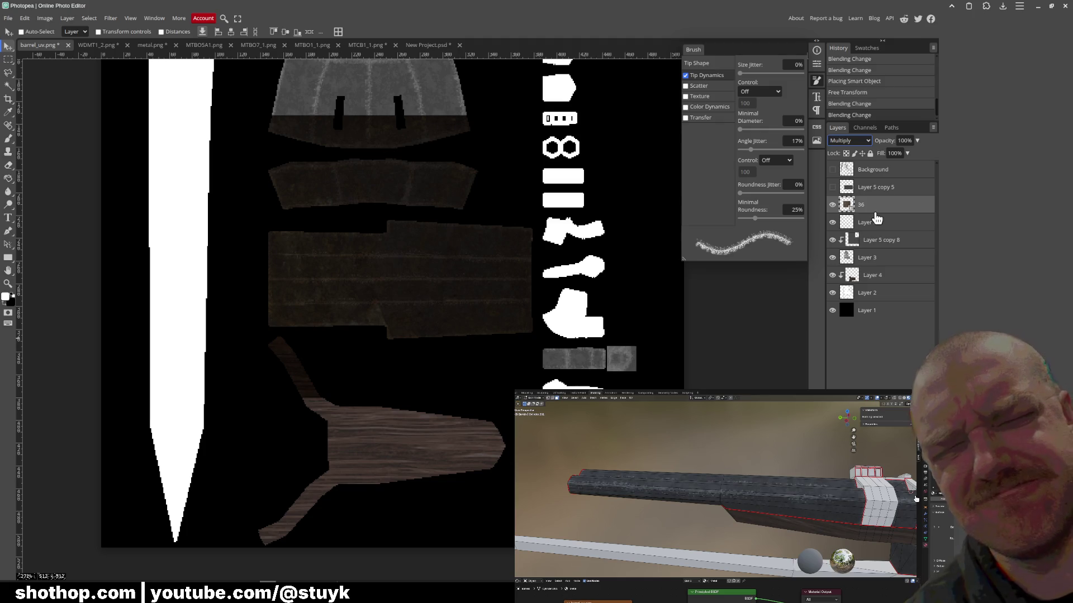
key(Down)
key(Up)
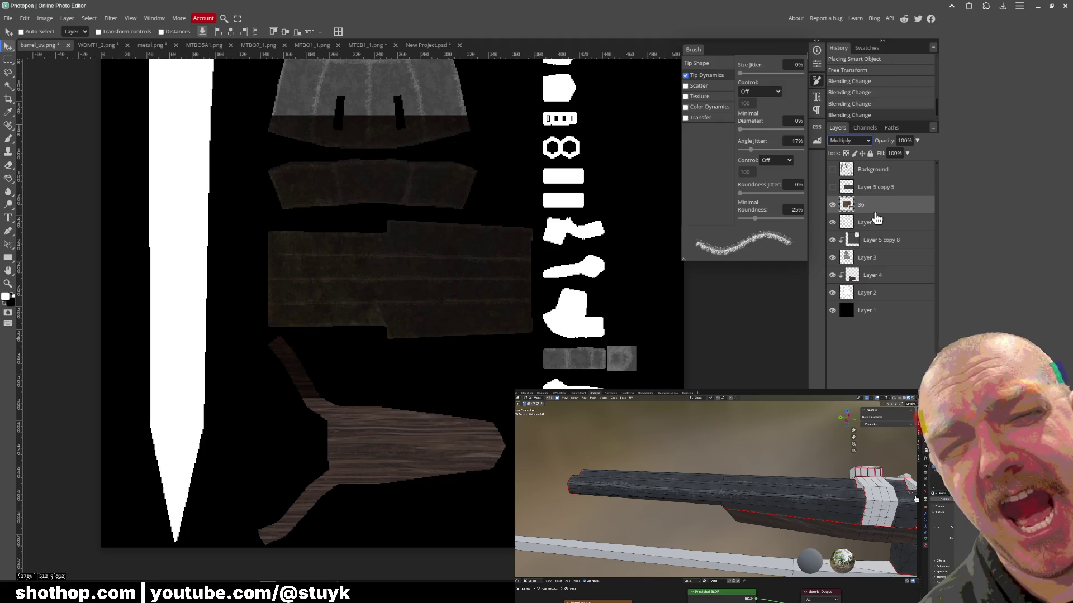
- Move layer 36 below Layer 5 and clip it to the UV pieces beneath
drag(894, 208, 871, 231)
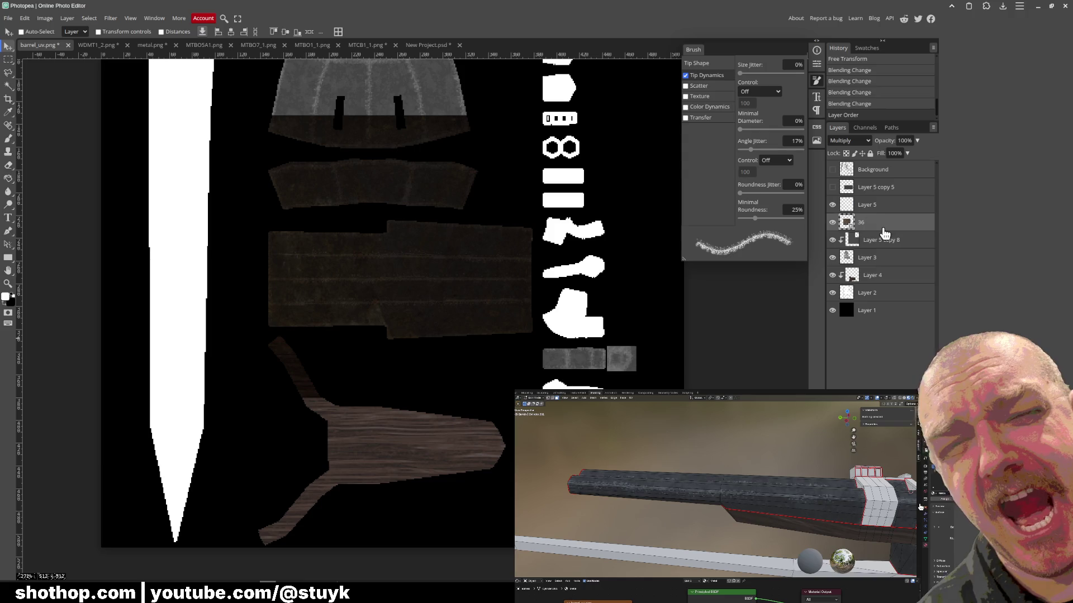
right_click(862, 227)
click(903, 387)
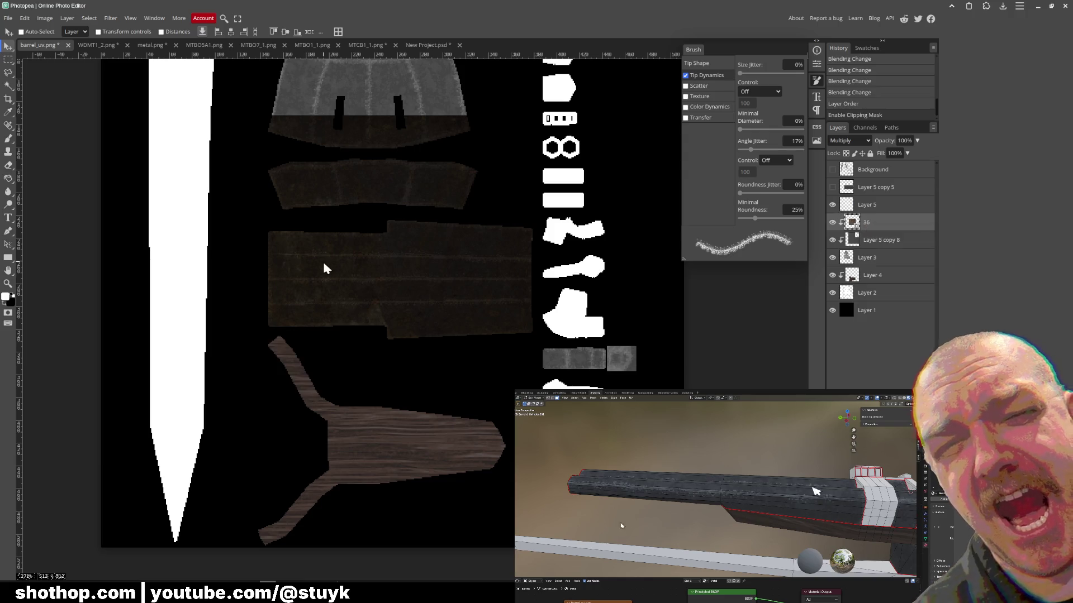
scroll(340, 279, up, 5)
scroll(340, 280, down, 4)
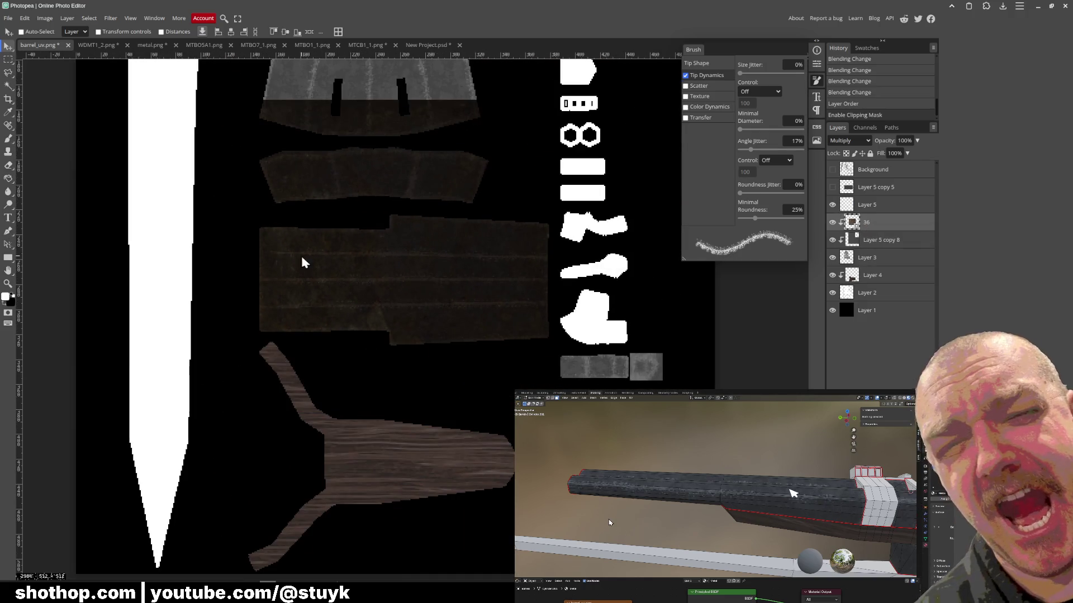
- Export the texture as PNG, overwriting barrel_uv.png
click(8, 17)
mouse_move(32, 146)
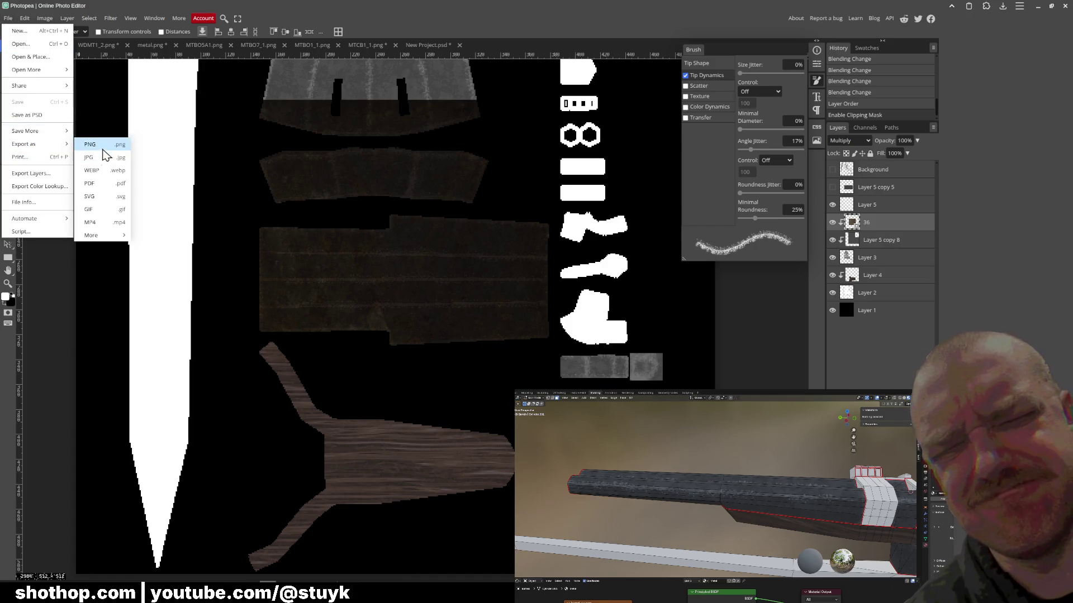
click(103, 145)
click(318, 201)
click(416, 135)
key(Return)
click(628, 306)
- Check the new barrel texture in Blender, dismiss the ad-blocker prompt, and return to Godot
key(alt+Tab)
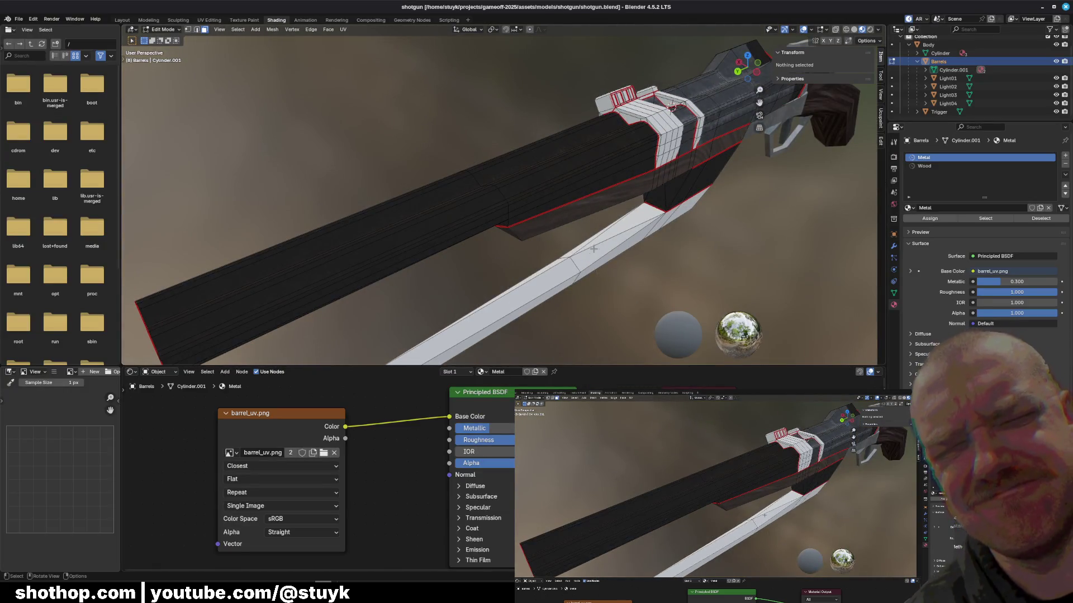
drag(584, 236, 547, 218)
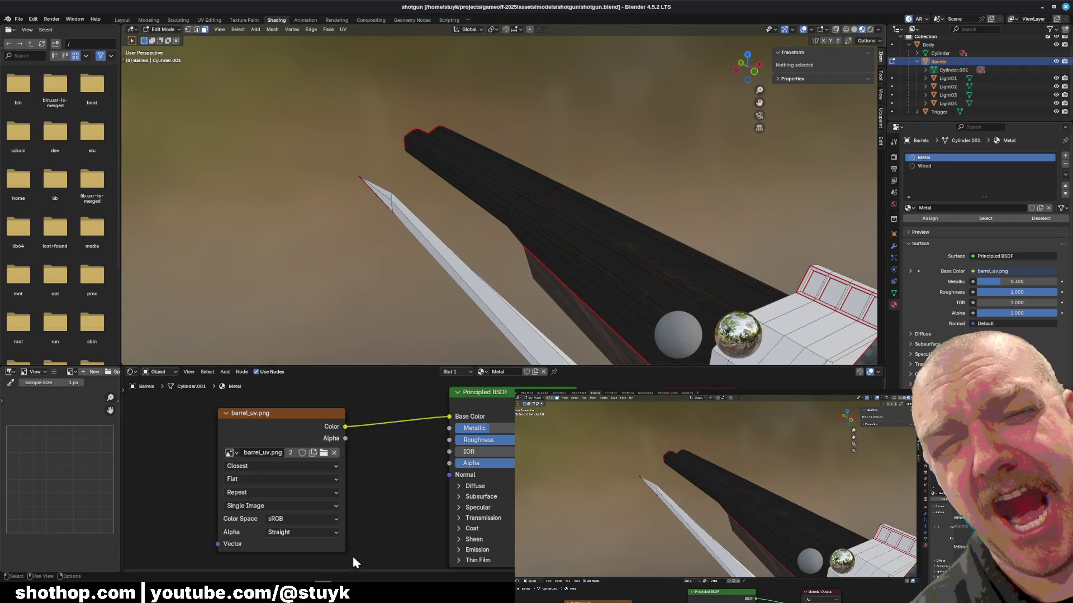
key(alt+Tab)
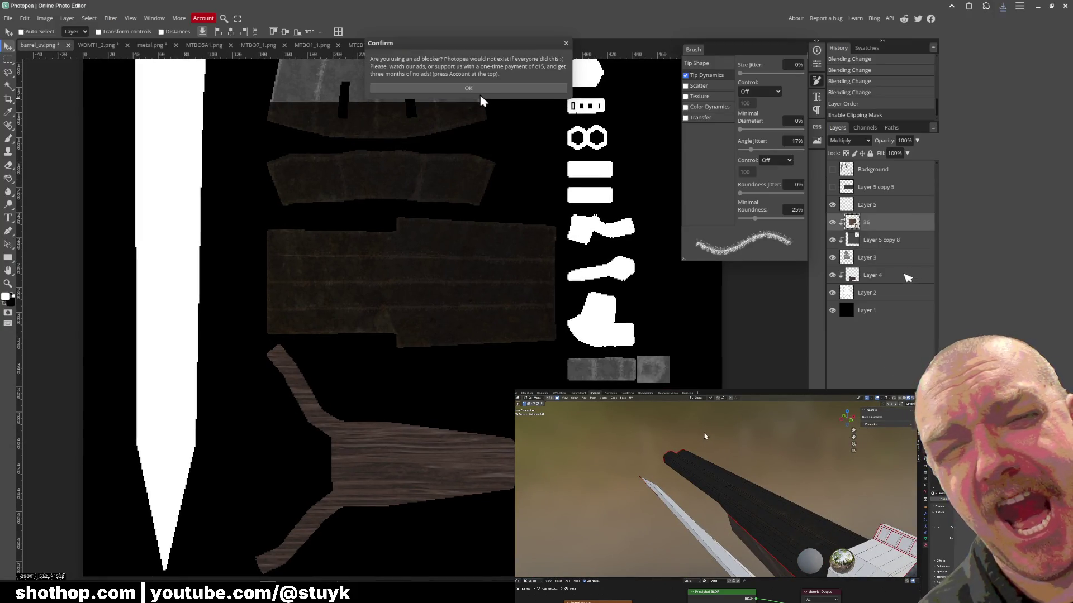
click(474, 90)
key(alt+Tab)
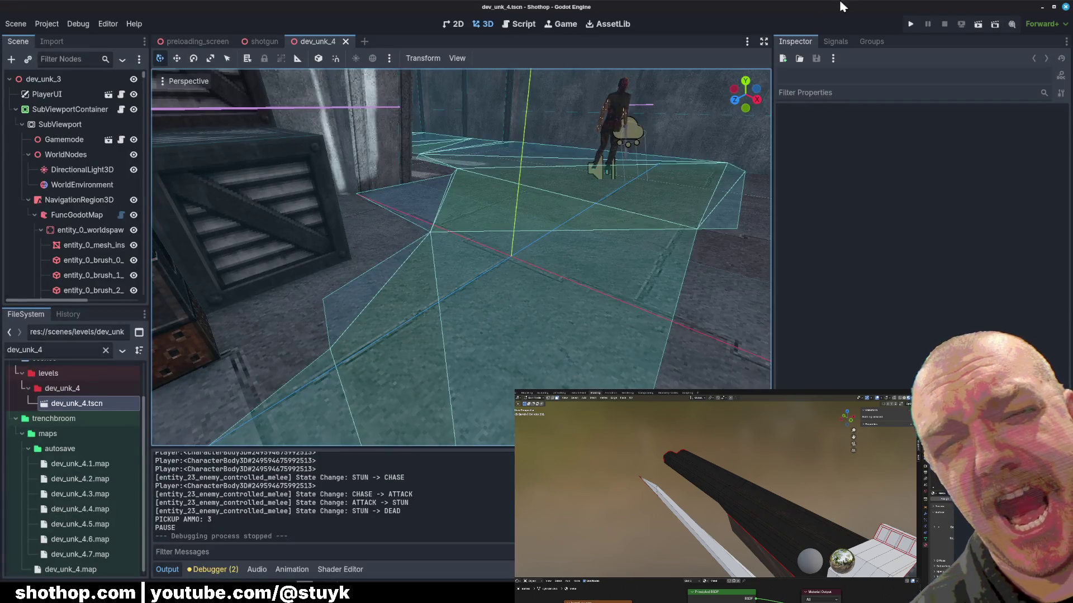
- Run the current scene, move the player into the red canyon, and pause the game
click(977, 28)
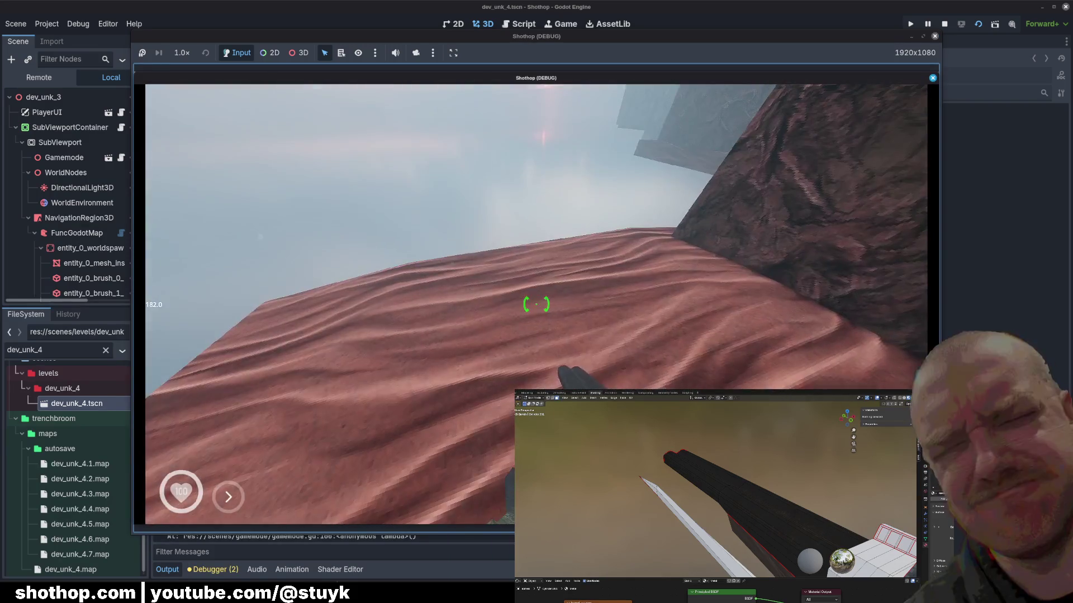
key(shift)
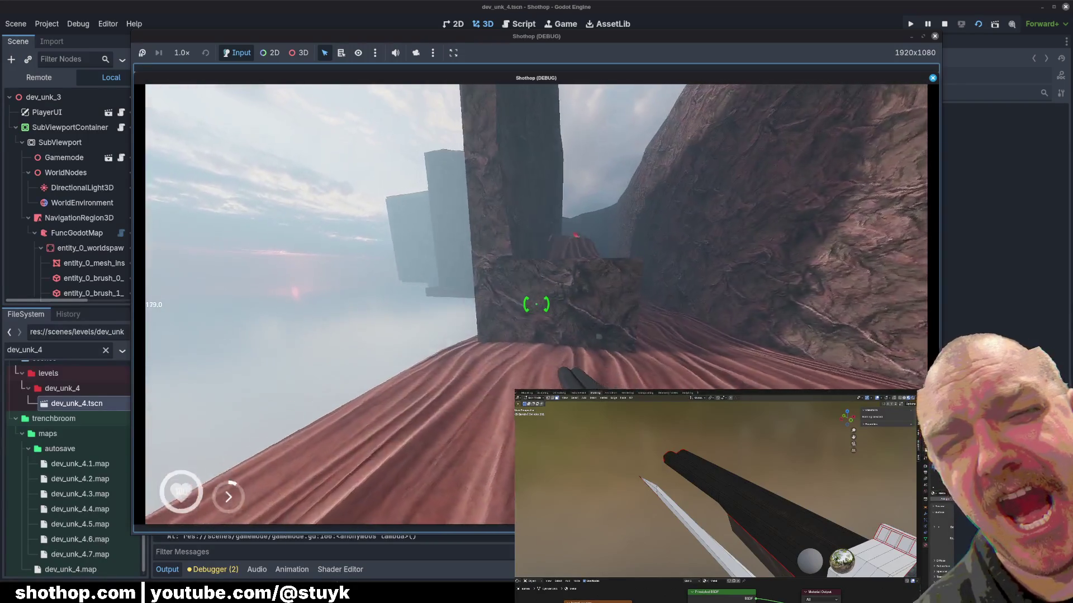
key(w)
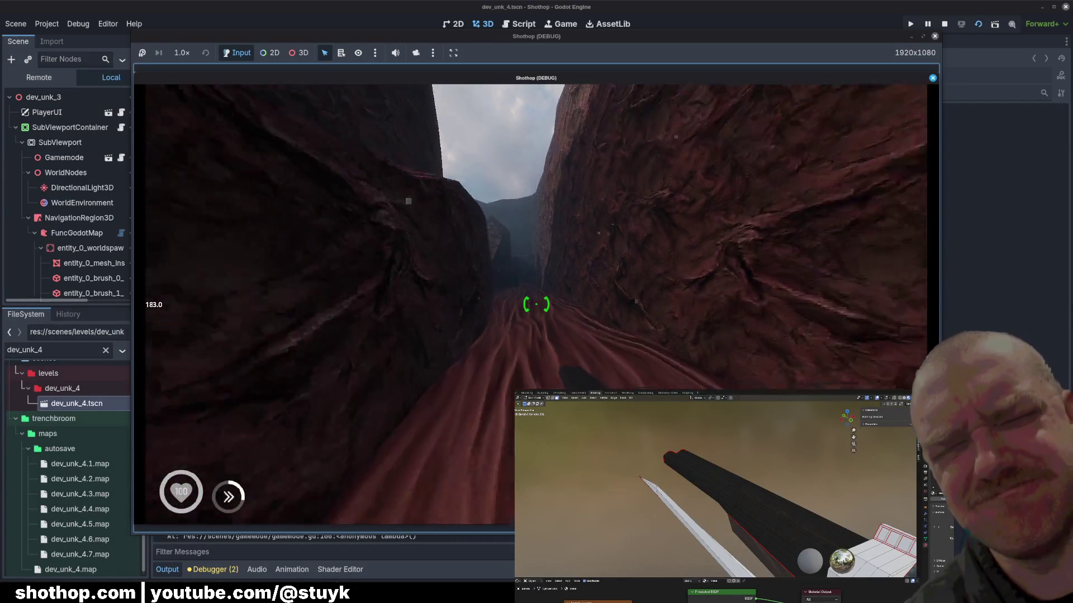
key(Escape)
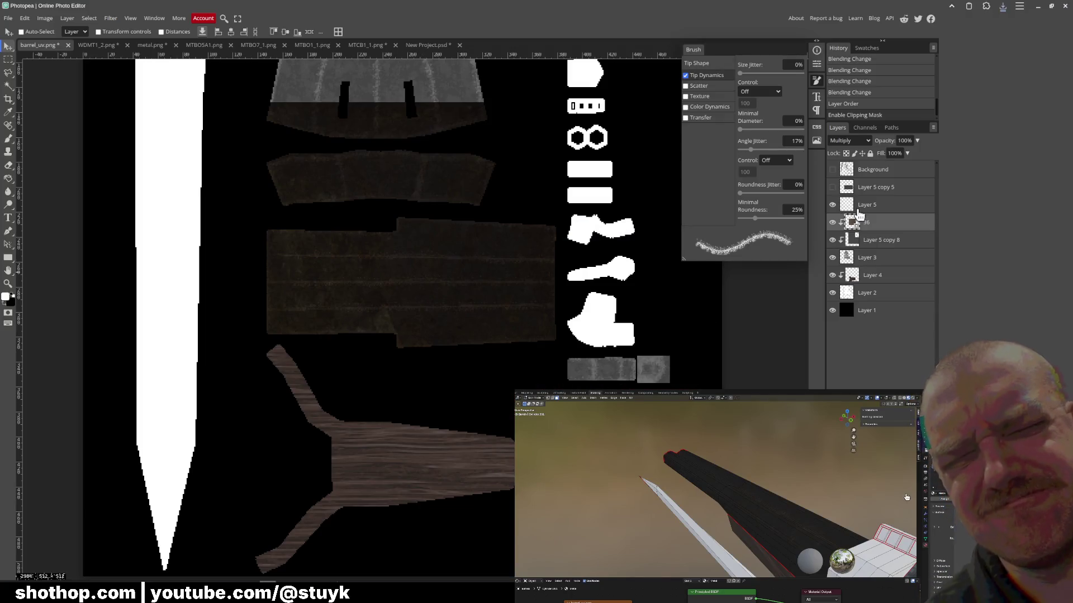
click(849, 141)
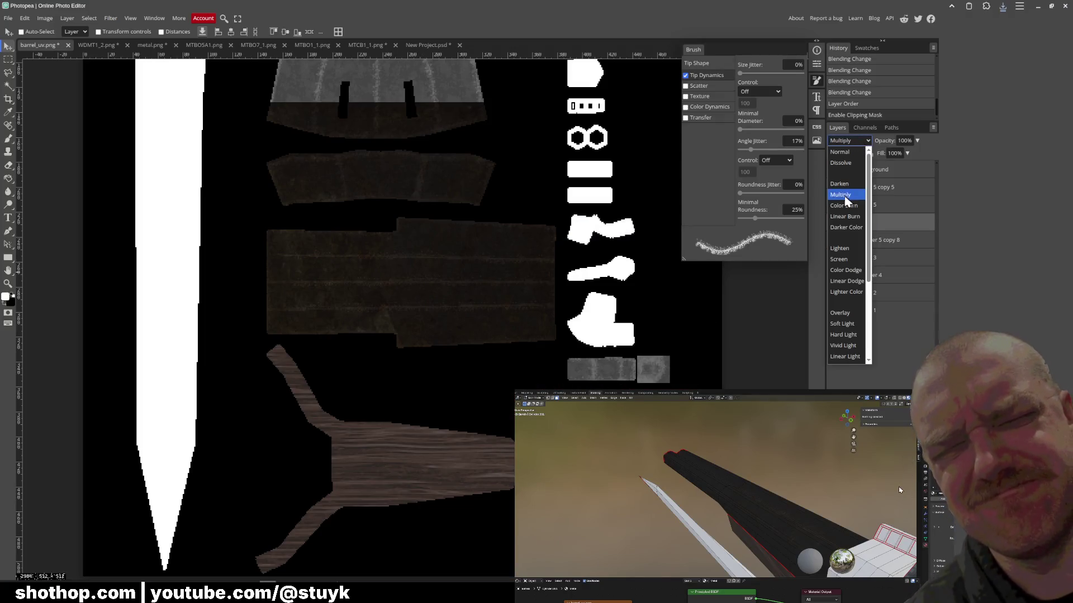
- Set rust layer 36 to Color Dodge, move it over the barrel pieces, and duplicate it
click(846, 205)
key(Down)
key(Down)
key(Down)
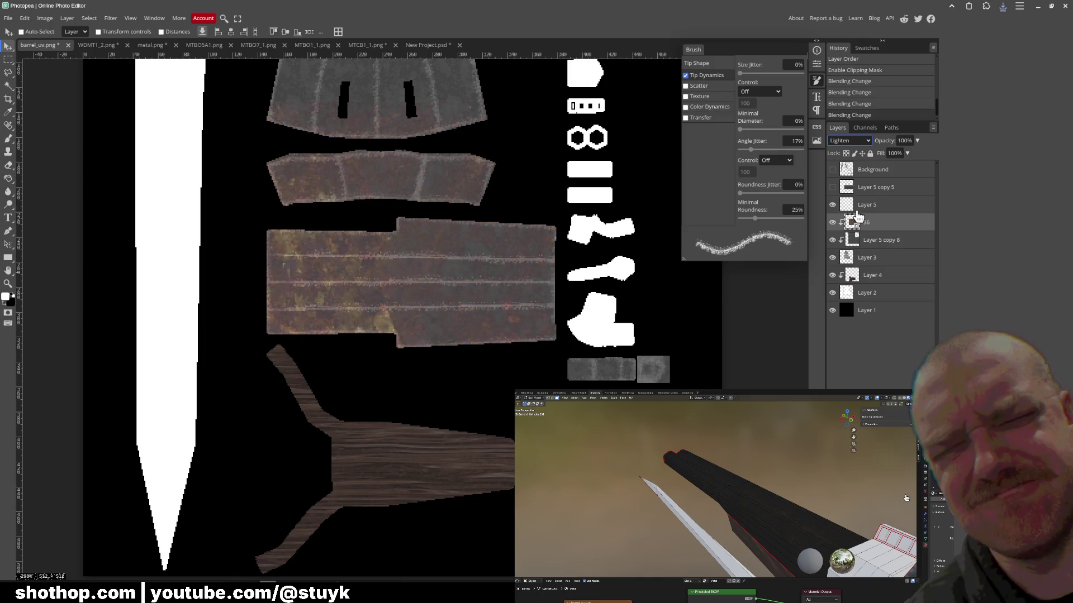
key(Down)
key(Down)
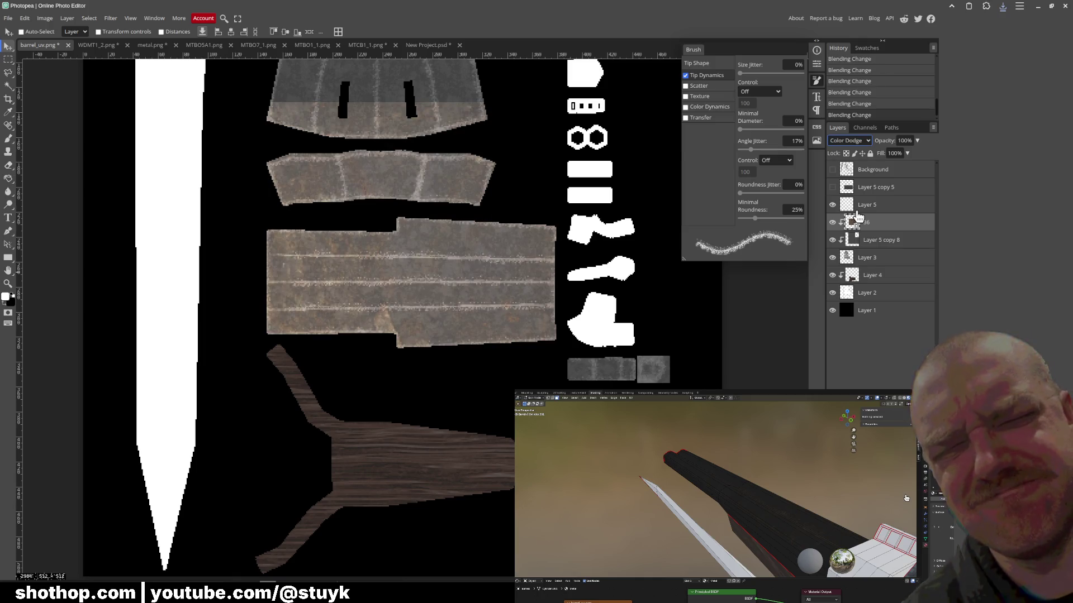
scroll(467, 360, up, 5)
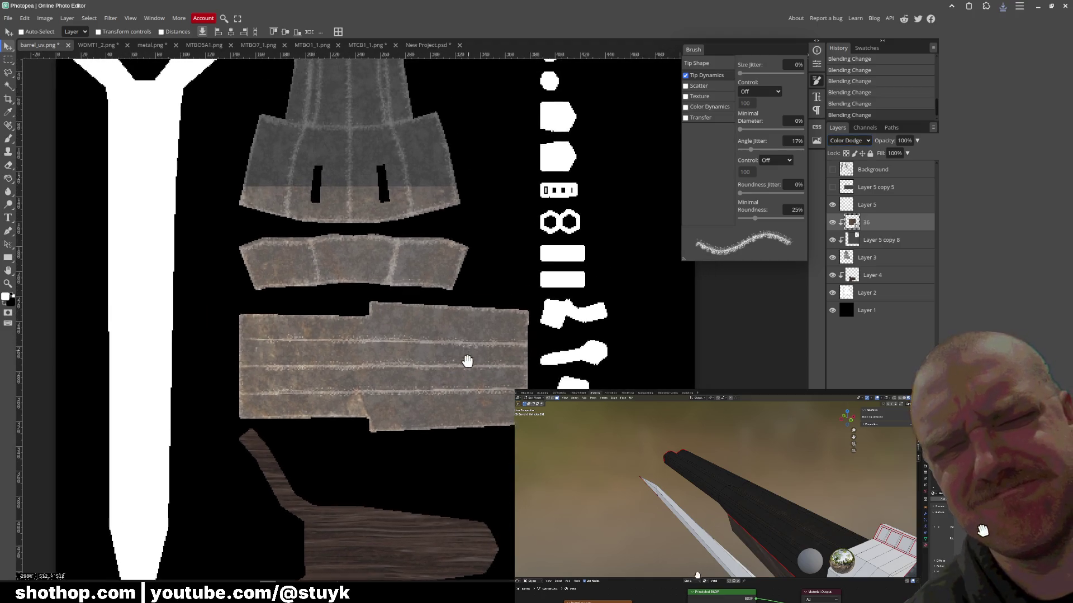
mouse_move(467, 260)
mouse_down()
mouse_move(401, 344)
mouse_move(399, 369)
mouse_move(431, 300)
mouse_move(441, 144)
mouse_move(425, 162)
mouse_up()
scroll(386, 265, up, 1)
key(ctrl+j)
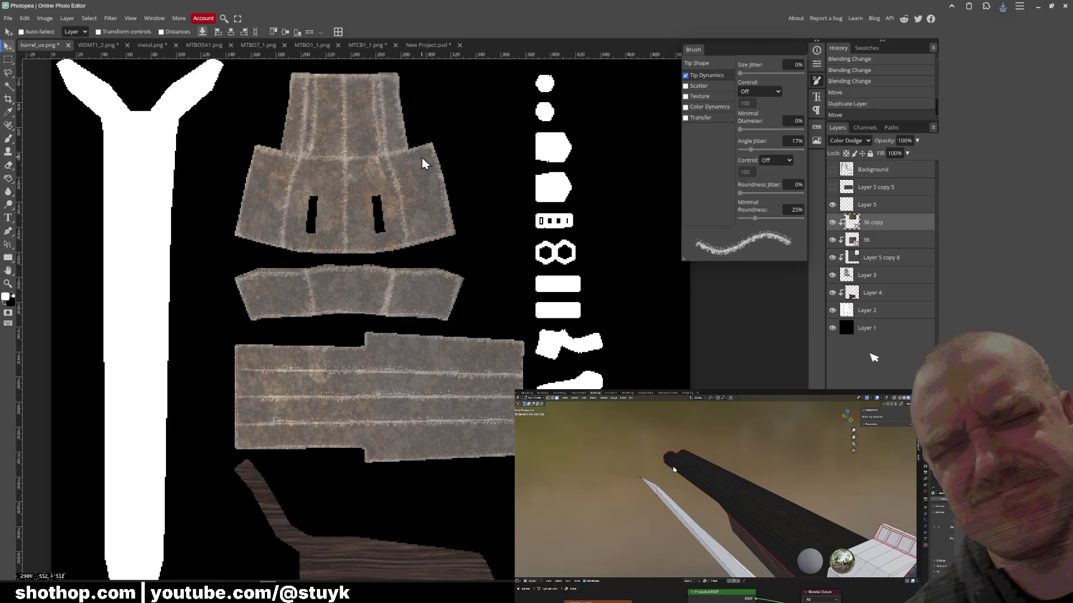
- Export the image as PNG, overwriting barrel_uv.png
click(8, 18)
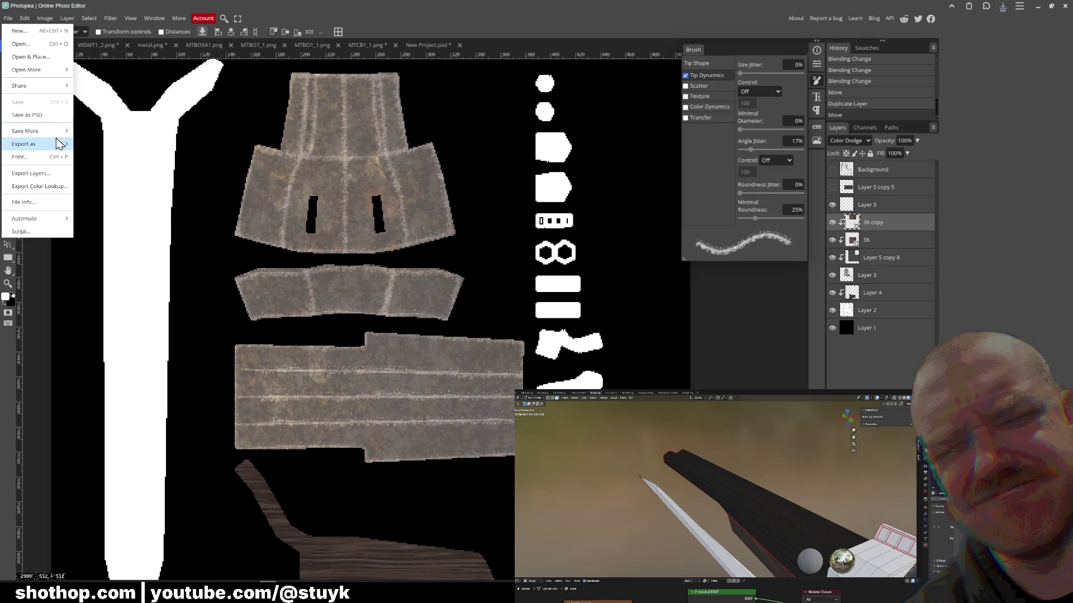
mouse_move(34, 137)
click(93, 150)
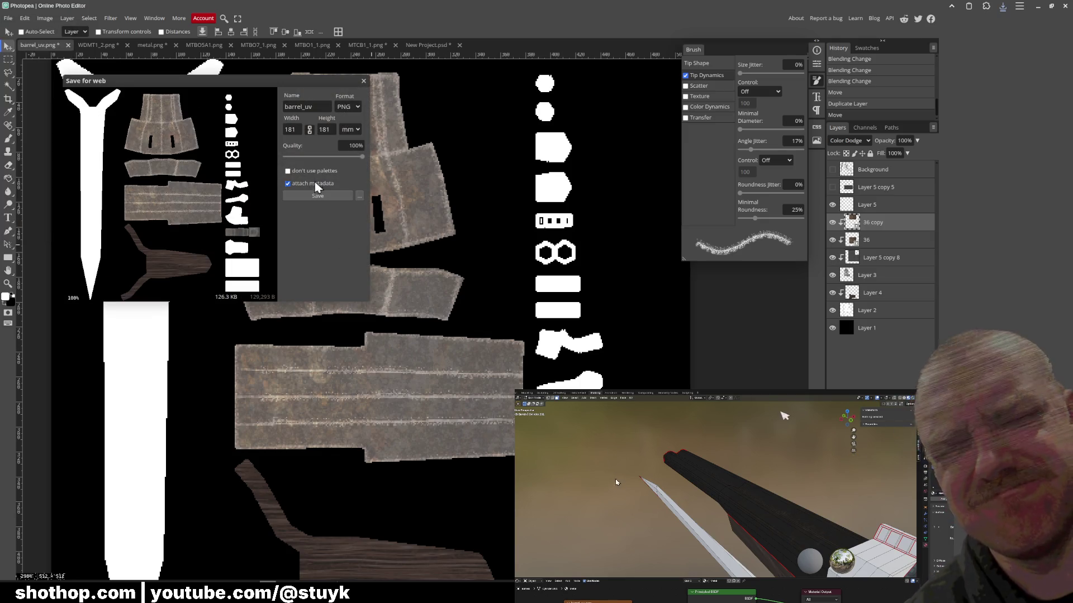
click(313, 179)
double_click(414, 135)
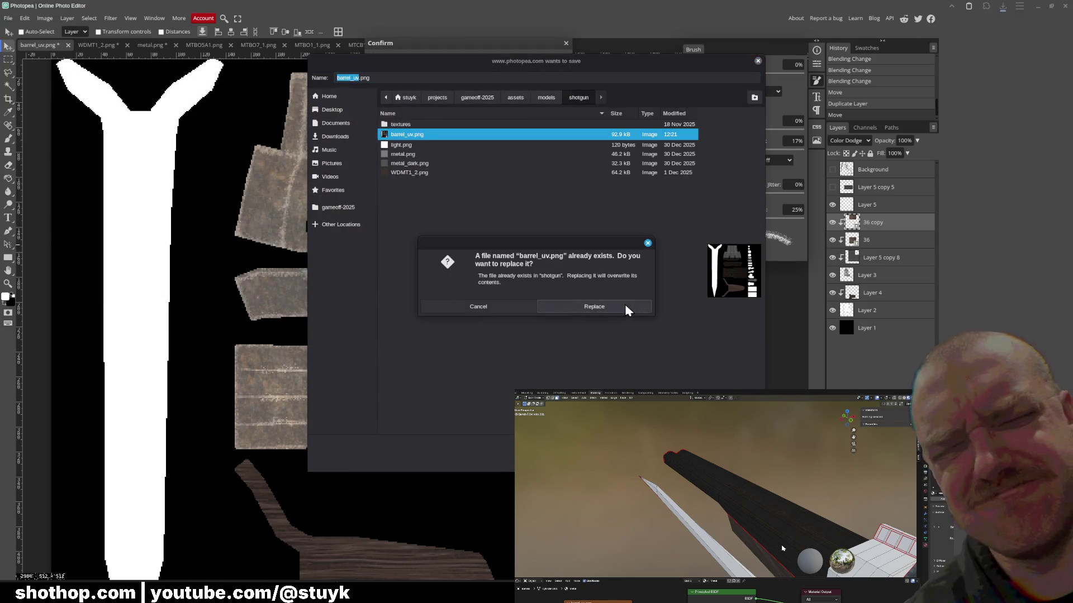
click(586, 306)
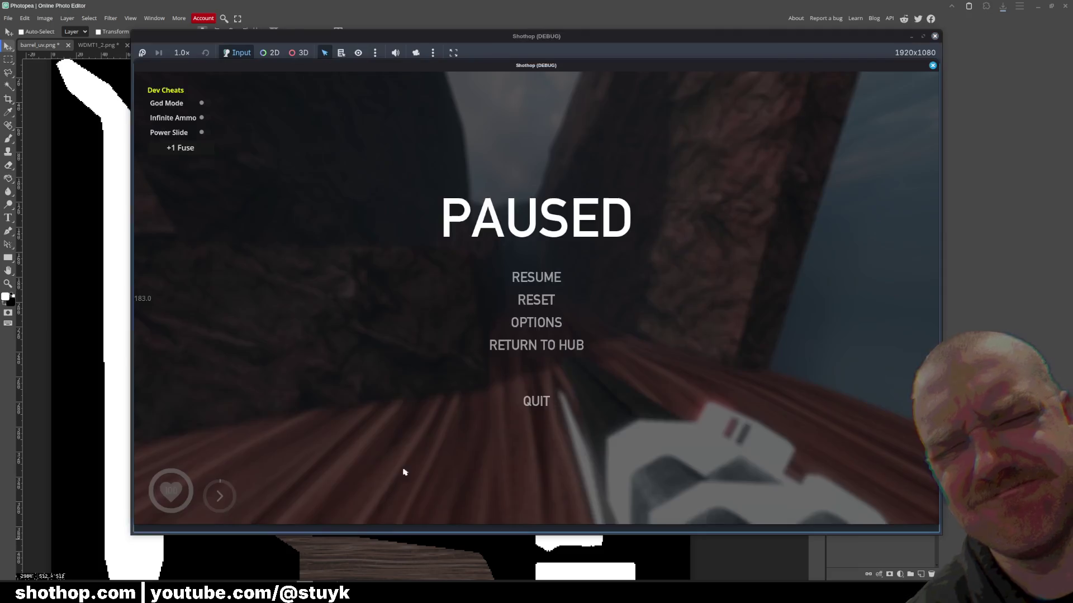
- Close the old run, relaunch the game, shoot an enemy with the retextured shotgun, and pause
click(935, 36)
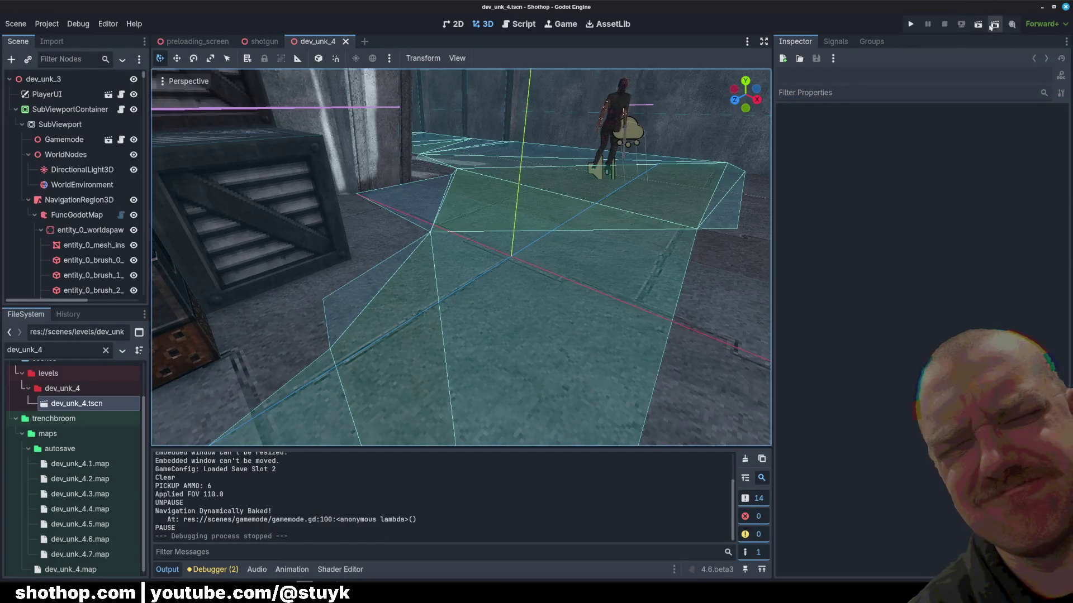
click(990, 26)
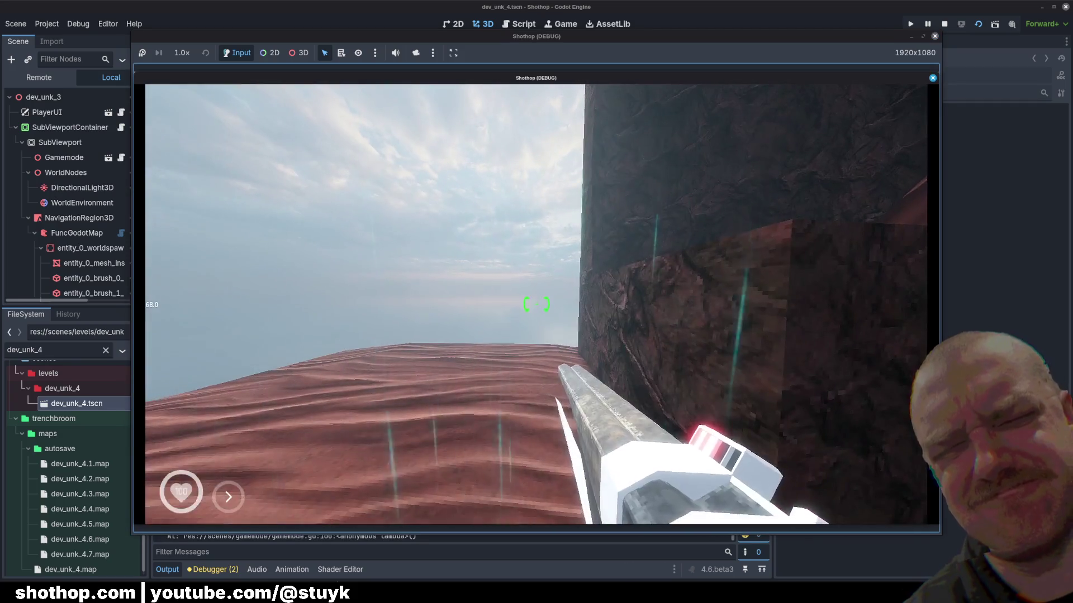
key(shift)
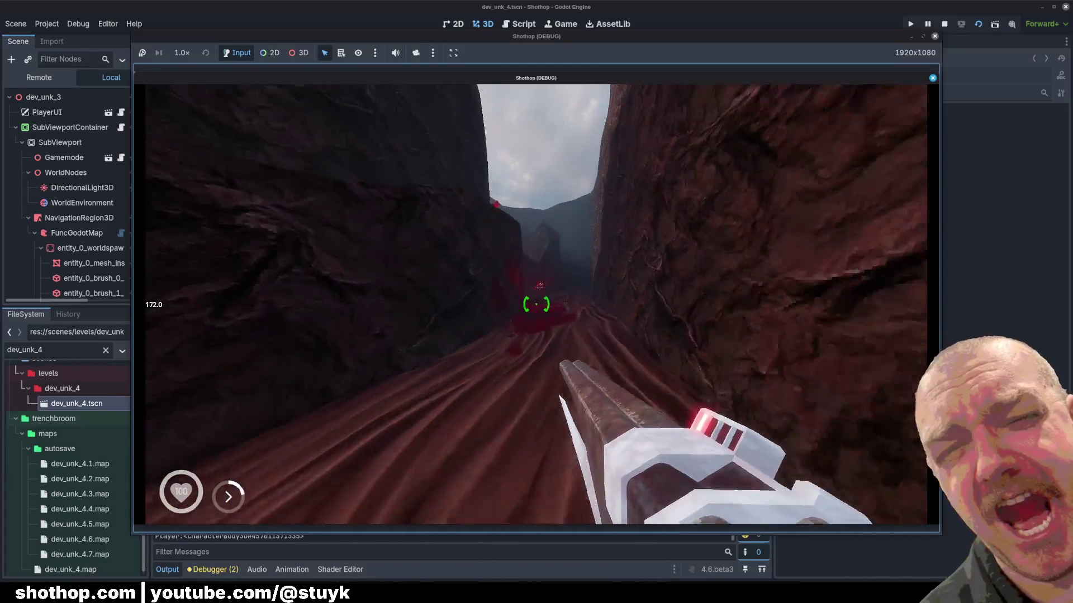
click(536, 304)
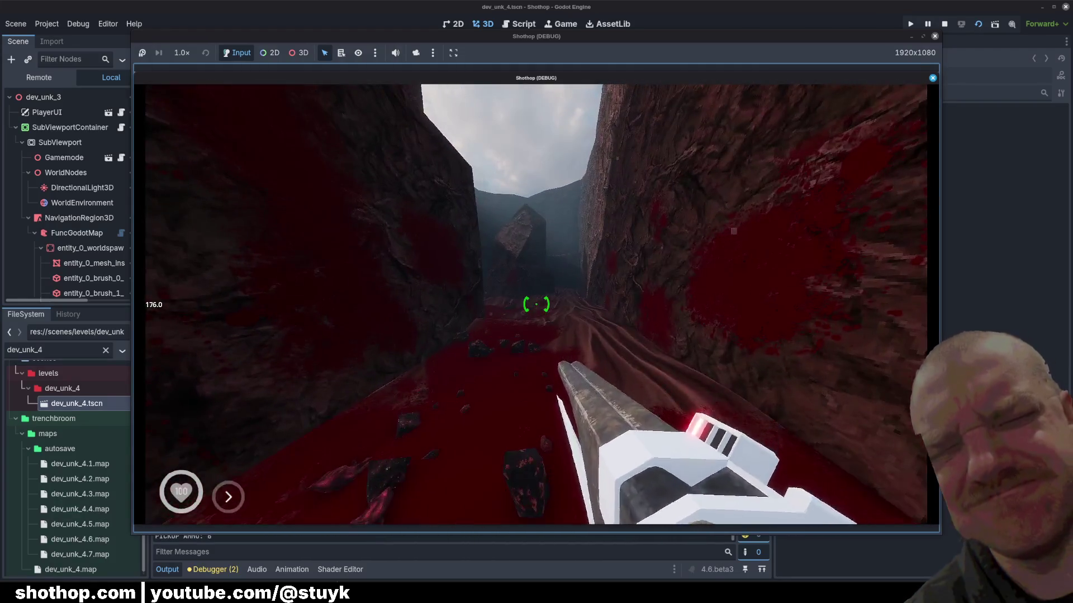
key(Escape)
mouse_move(295, 587)
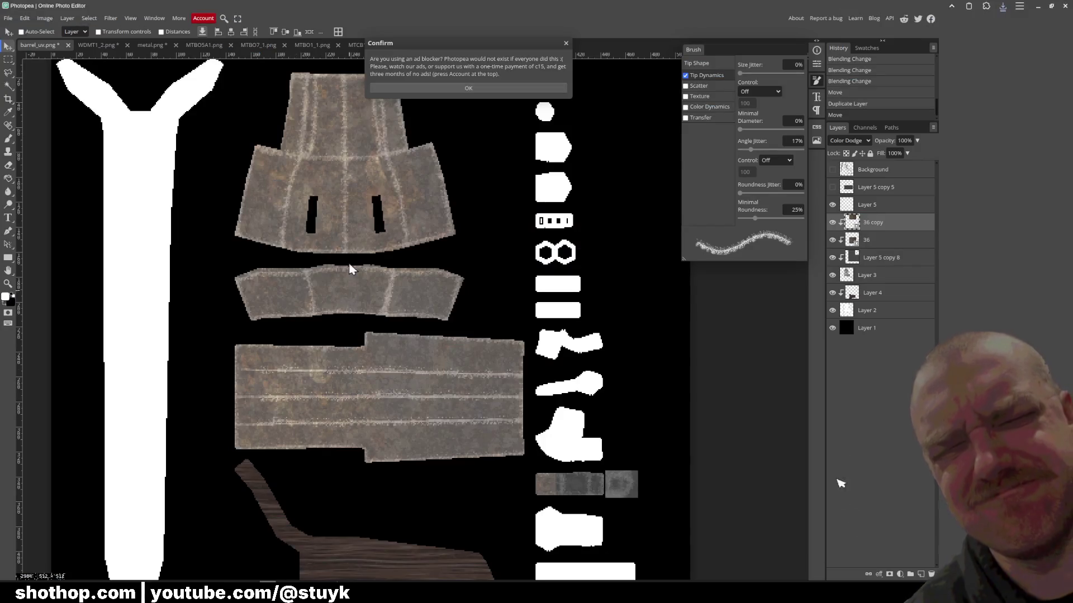
- Set the blend mode of both rust layers, 36 copy and 36, to Hard Light
click(869, 141)
click(844, 279)
key(Down)
key(Down)
key(Down)
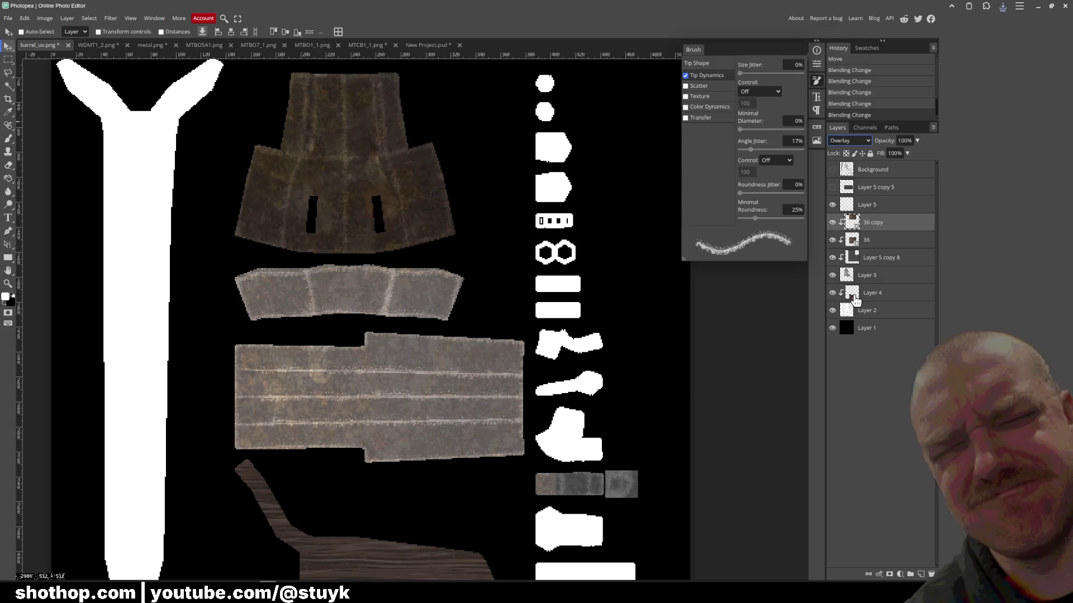
key(Down)
key(Up)
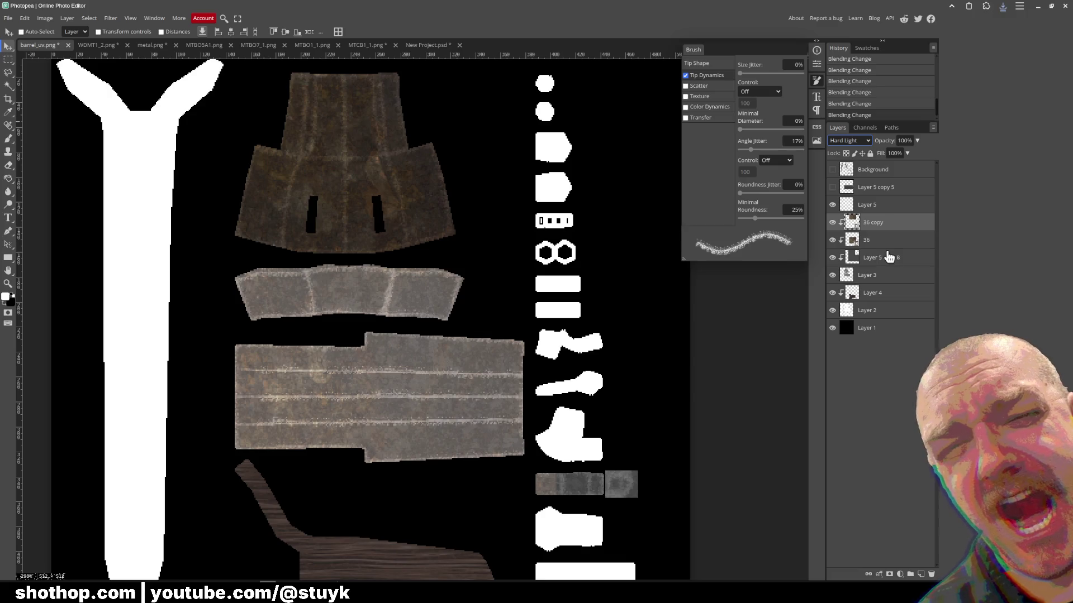
click(873, 240)
click(850, 140)
click(843, 335)
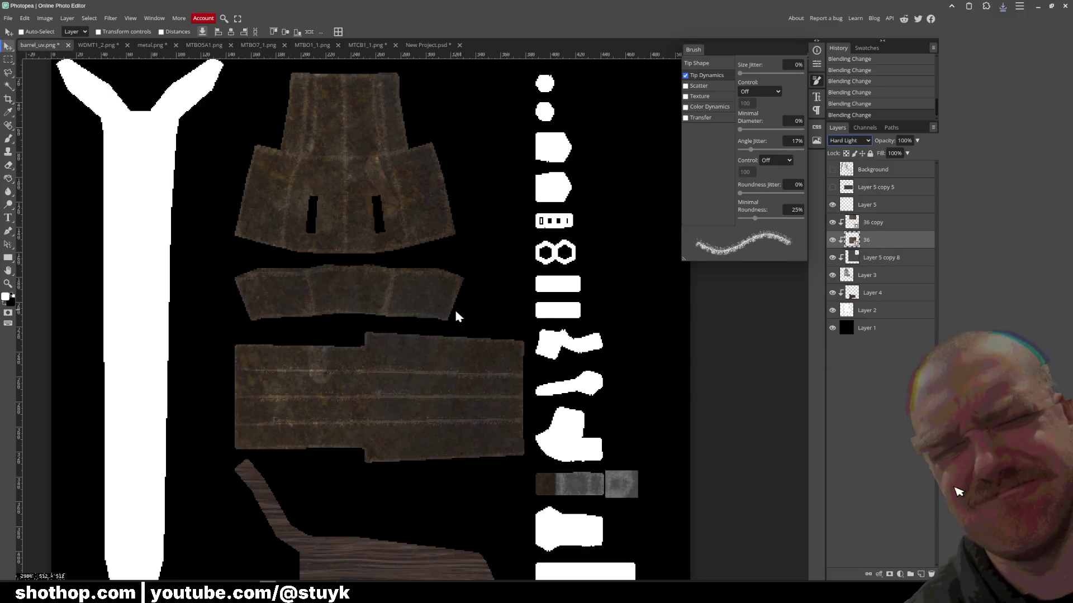
- Export the image as PNG over barrel_uv.png, then bring the paused game forward
click(7, 18)
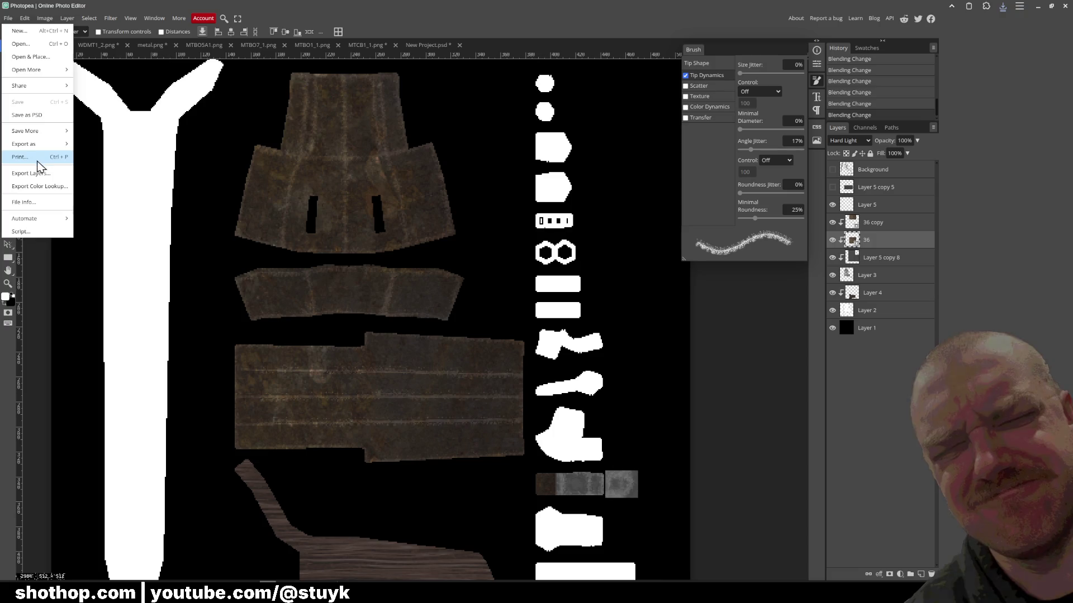
mouse_move(44, 146)
click(102, 146)
click(342, 199)
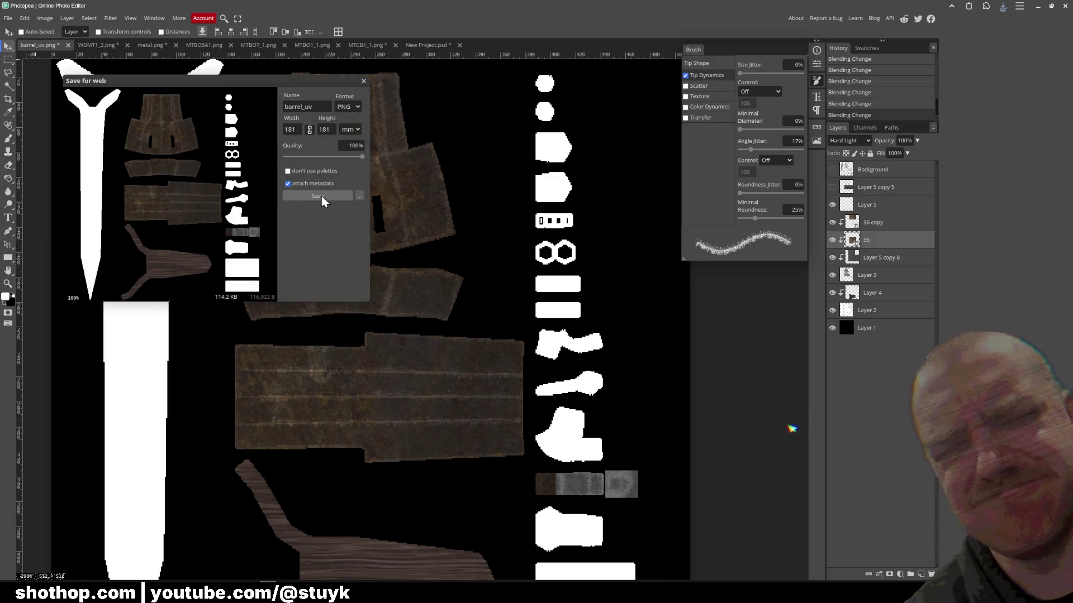
click(430, 134)
click(745, 463)
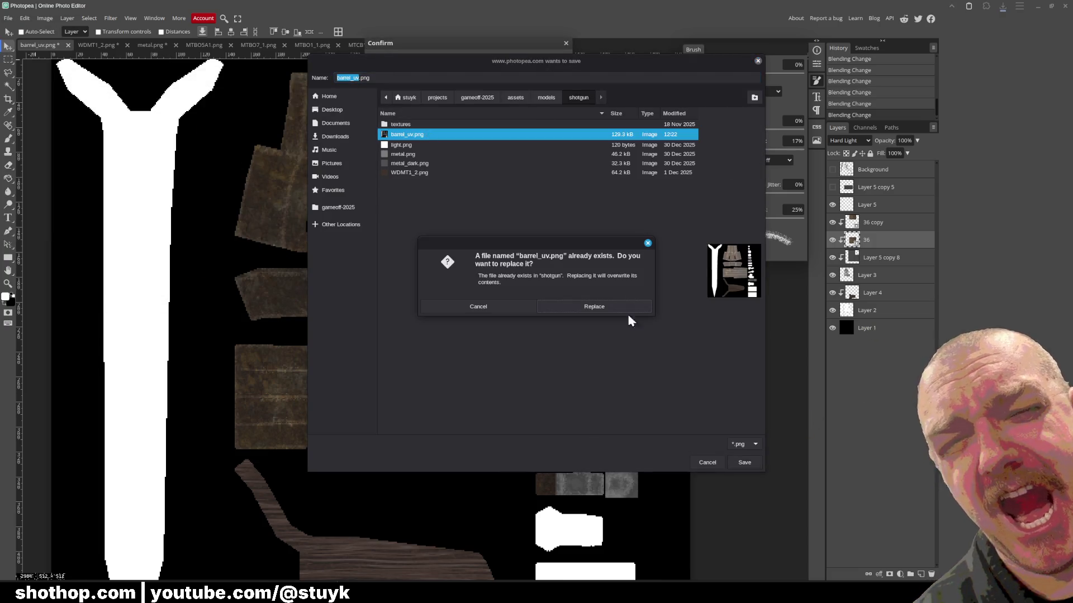
click(592, 306)
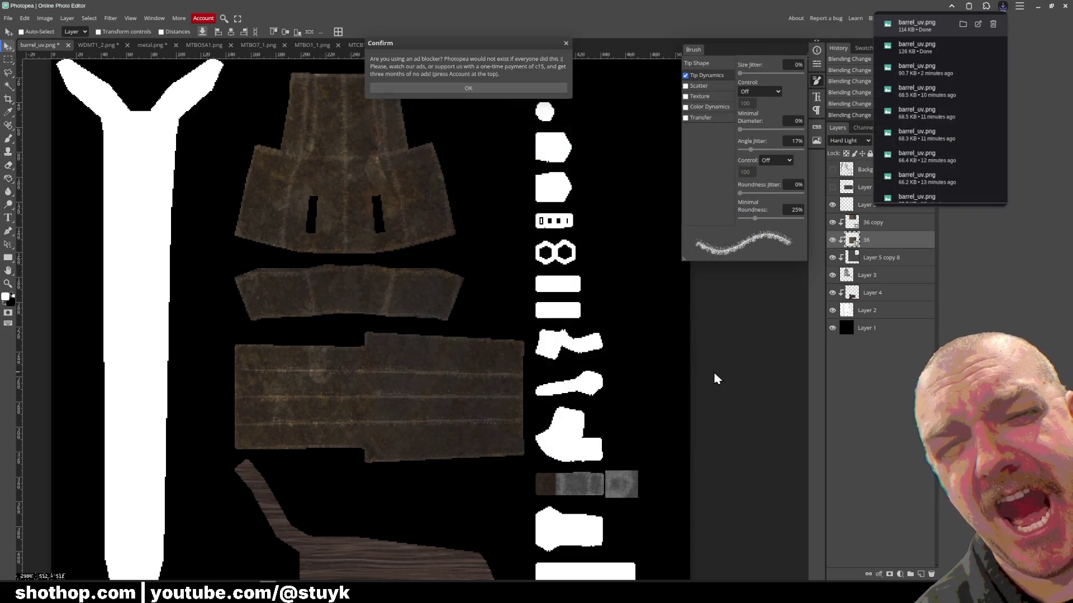
click(999, 281)
mouse_move(305, 595)
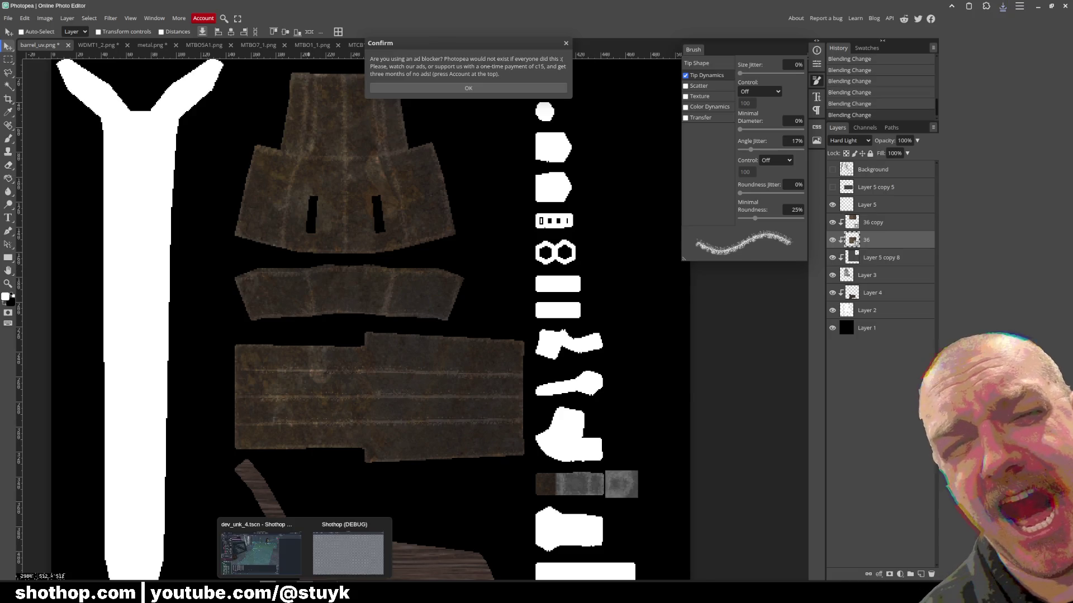
click(347, 550)
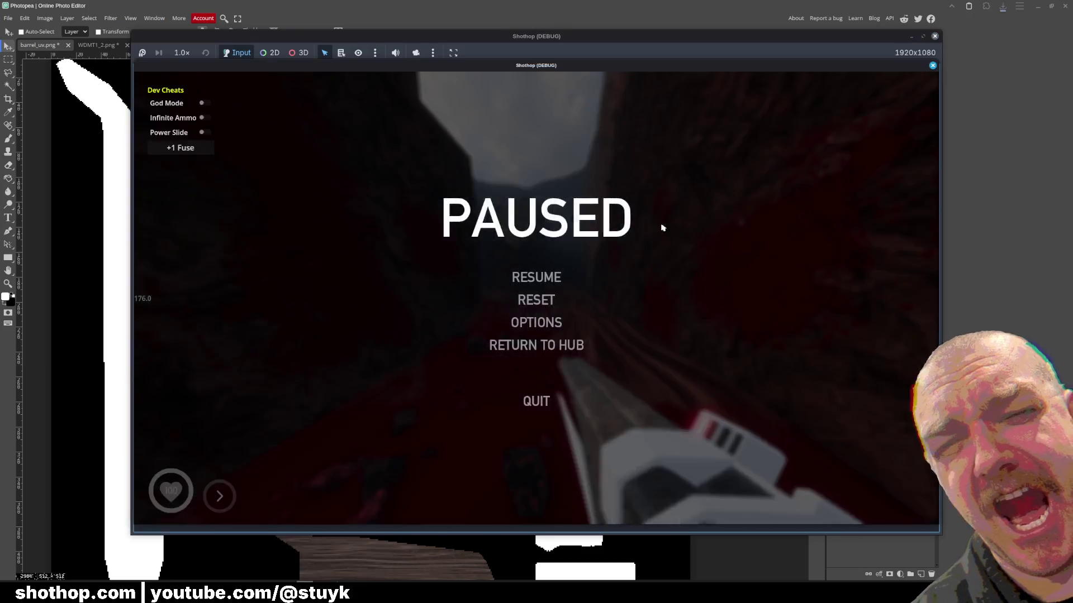
- Resume the game, move and fire the shotgun down the canyon, then pause and switch away
key(Escape)
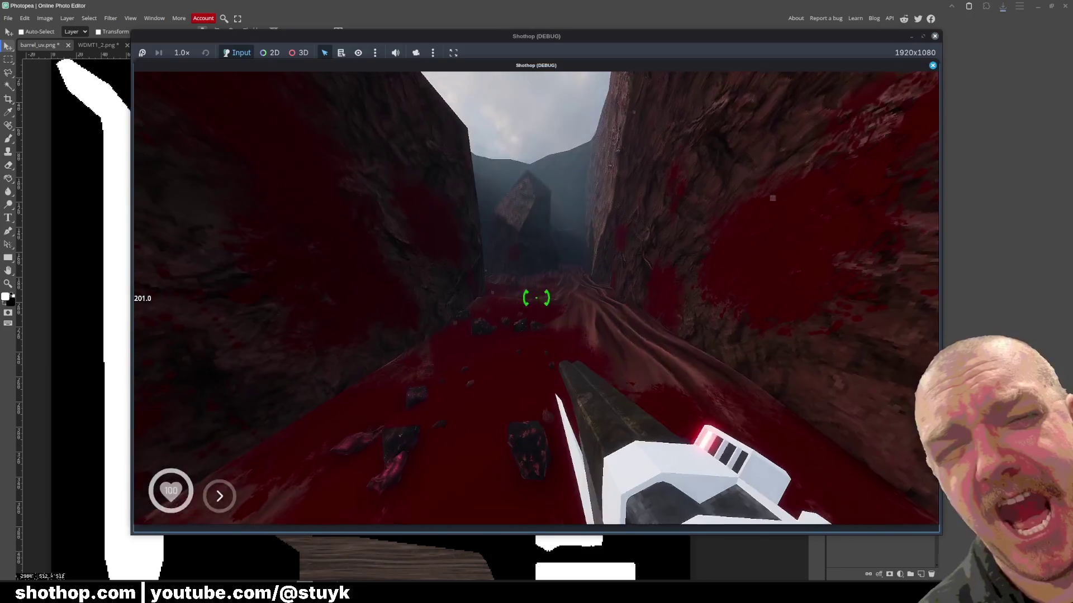
key(w)
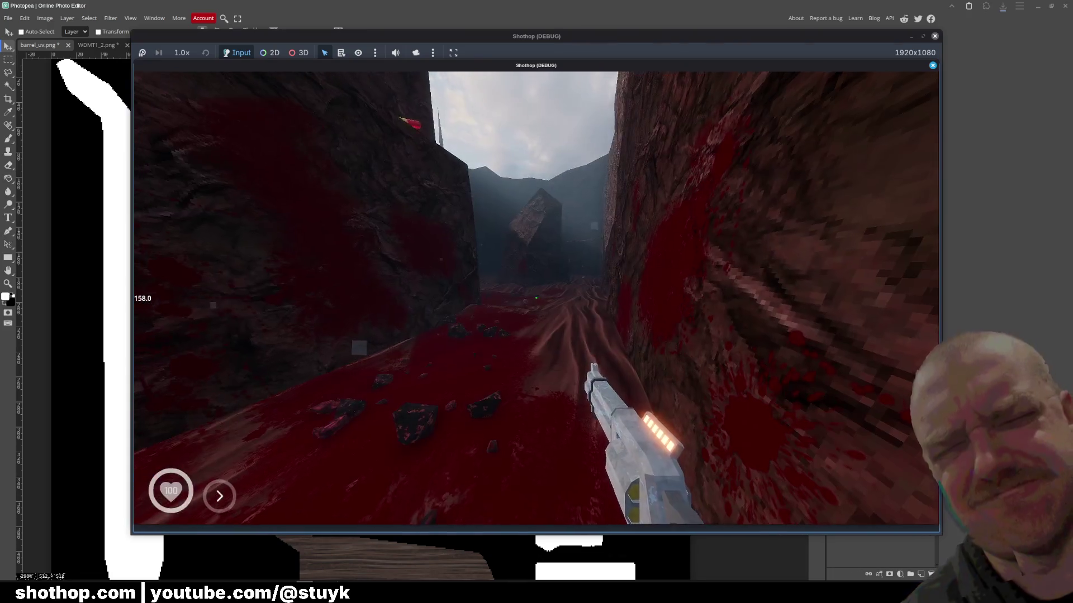
click(536, 297)
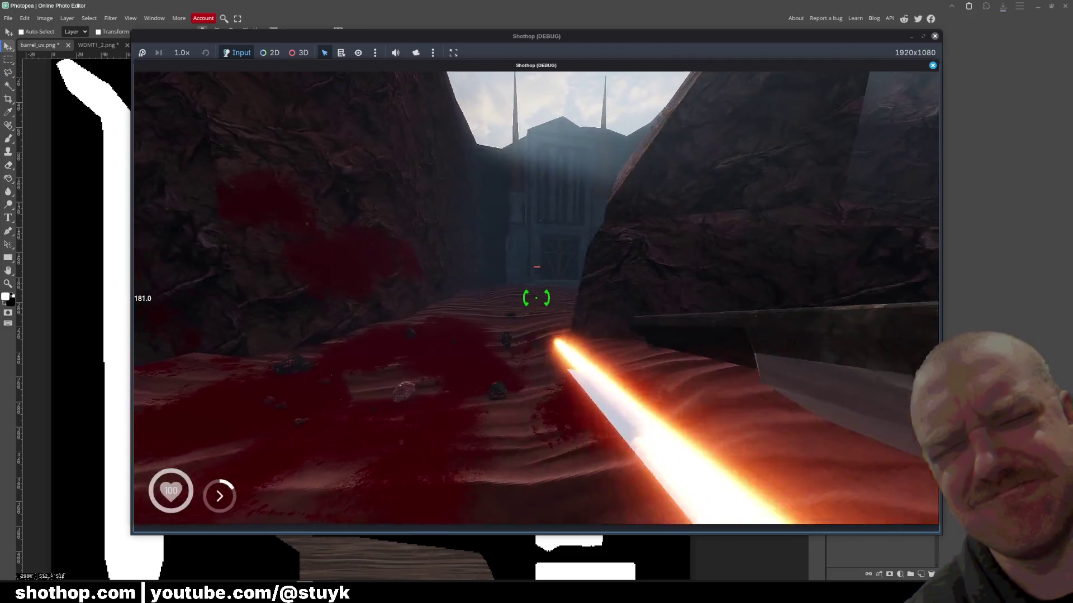
key(shift)
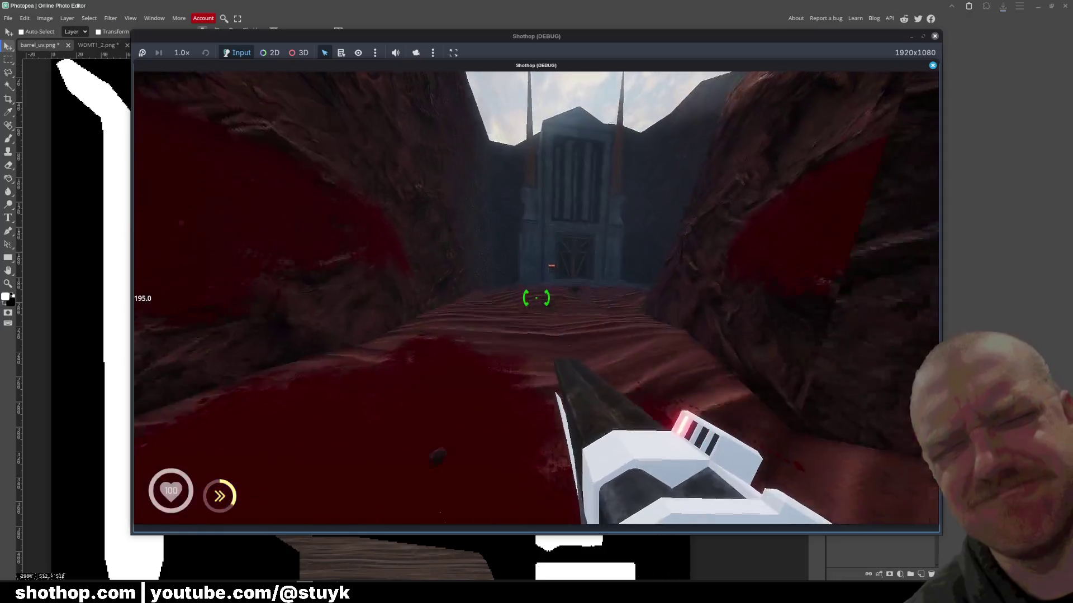
key(Escape)
key(alt+Tab)
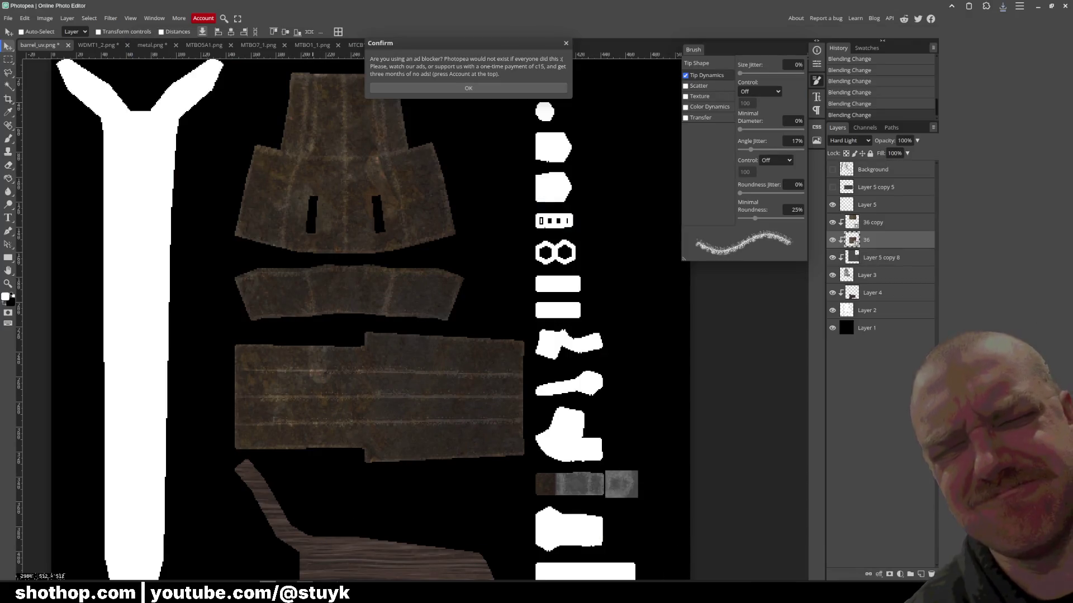
- Orbit the textured shotgun model in Blender, then stop the Godot run
key(alt+Tab)
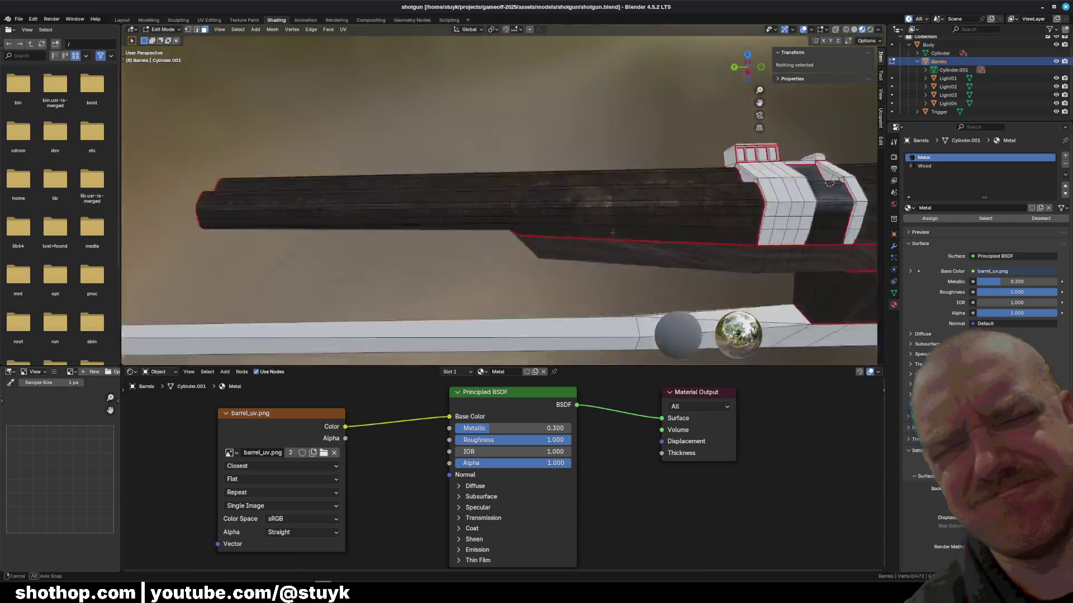
mouse_move(613, 232)
mouse_down()
mouse_move(525, 226)
mouse_move(539, 223)
mouse_move(537, 185)
mouse_up()
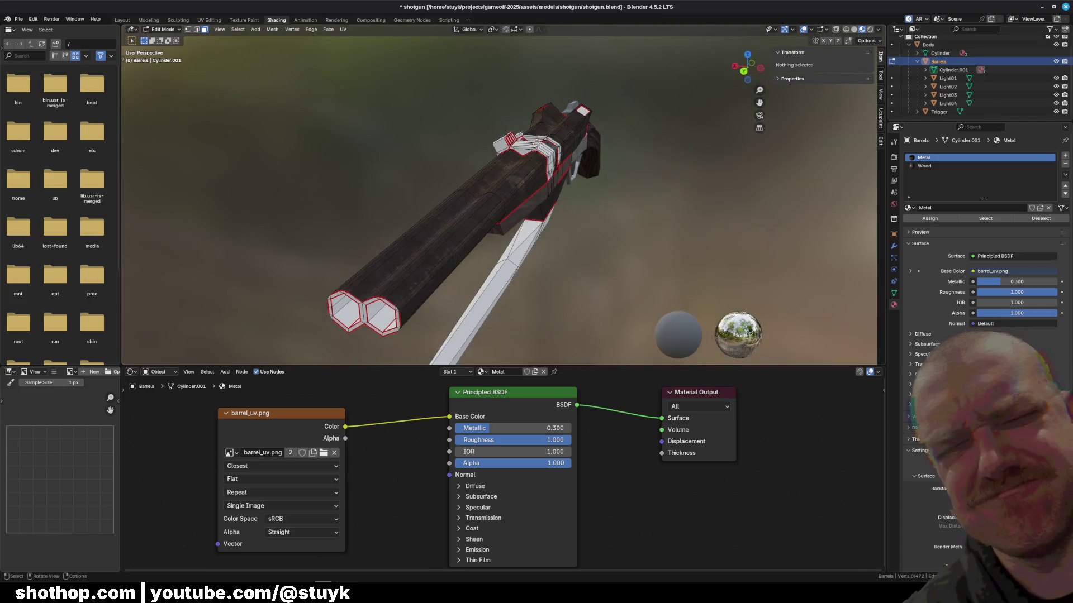
key(alt+Tab)
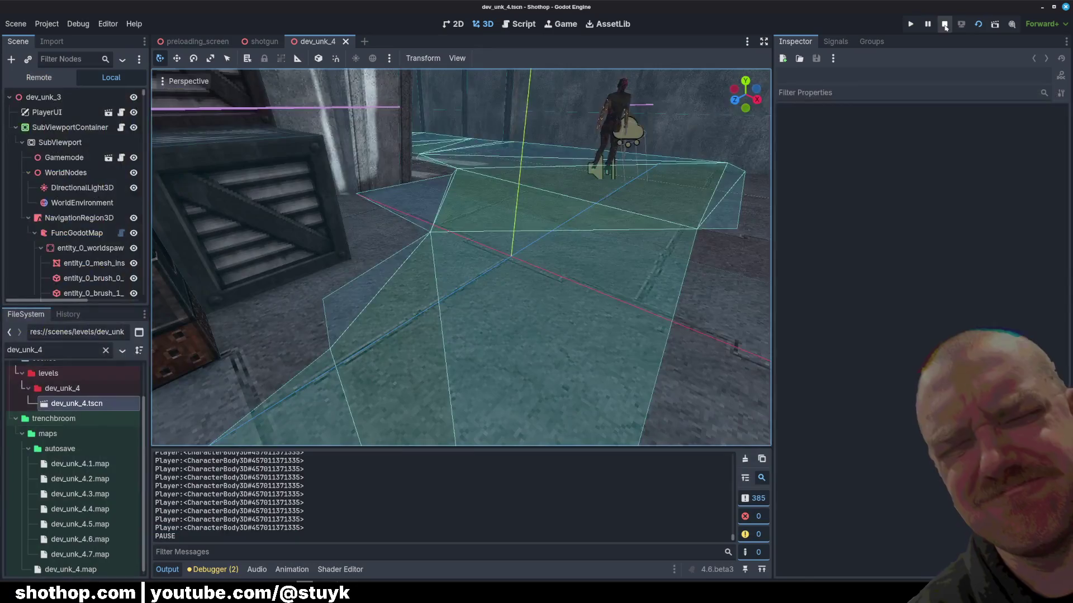
click(945, 24)
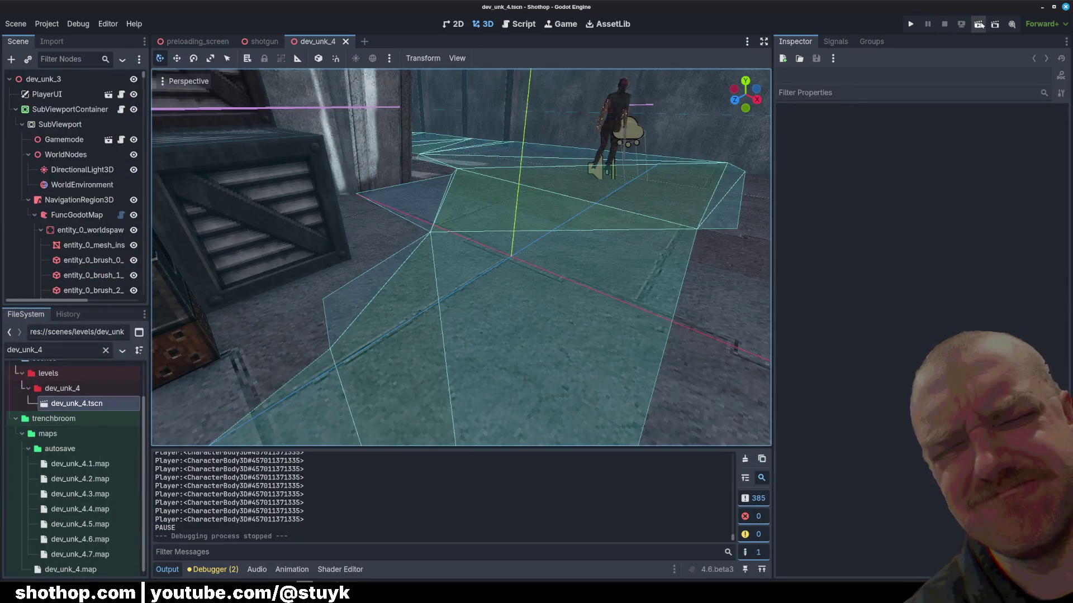
- Relaunch the game with F5, dash and fire through the canyon twice, then pause and switch to Photopea
key(F5)
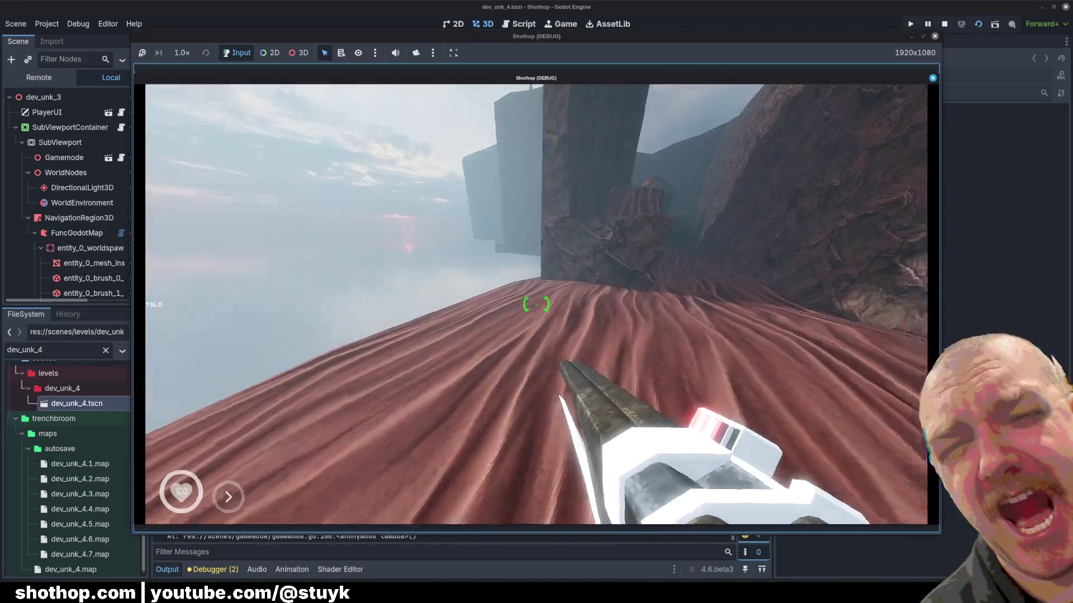
key(shift)
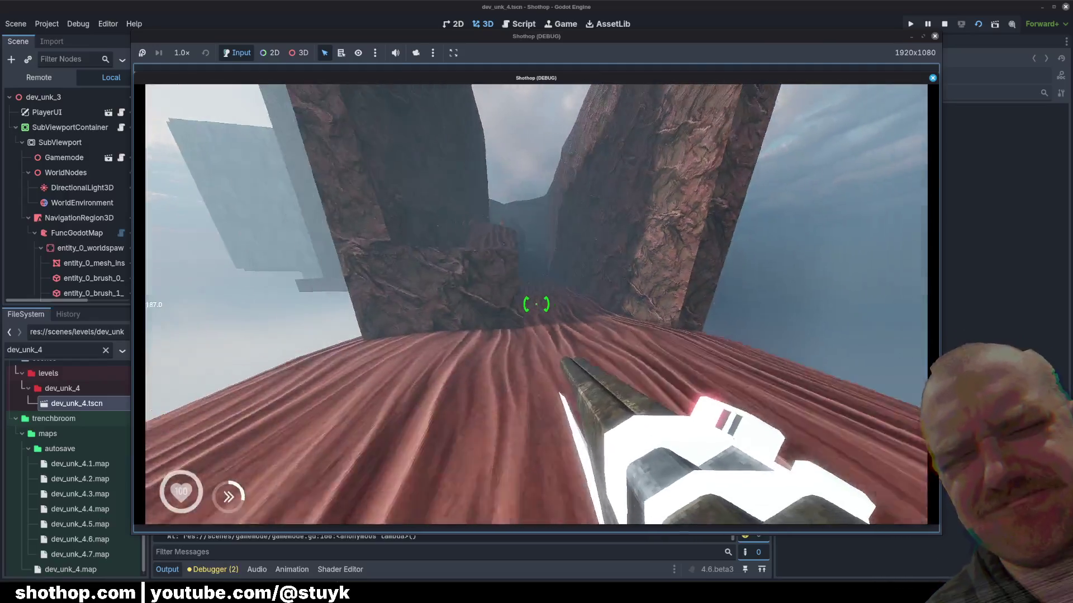
click(536, 304)
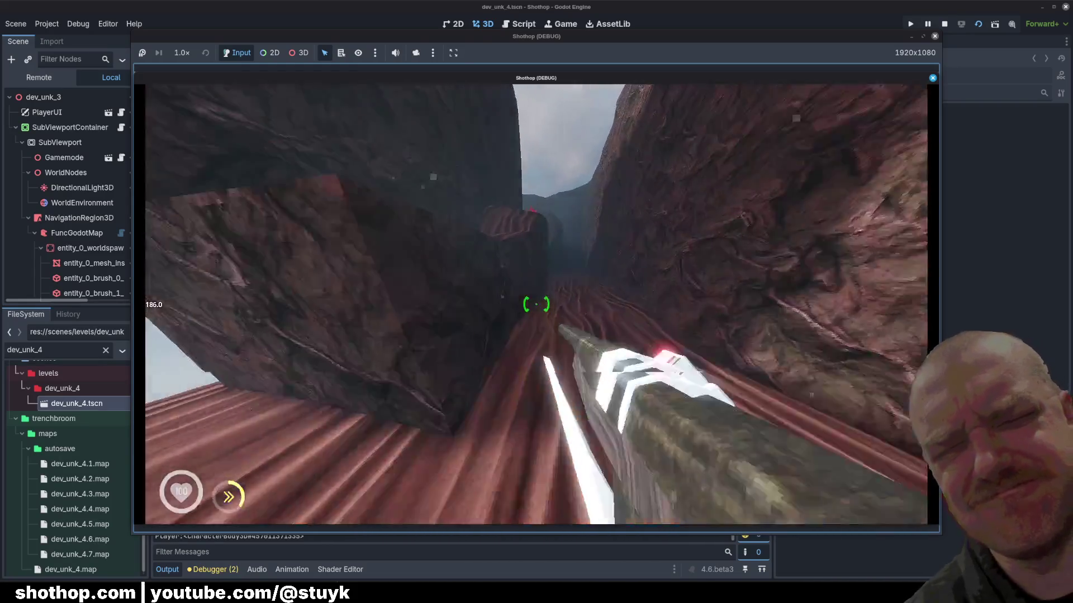
key(Escape)
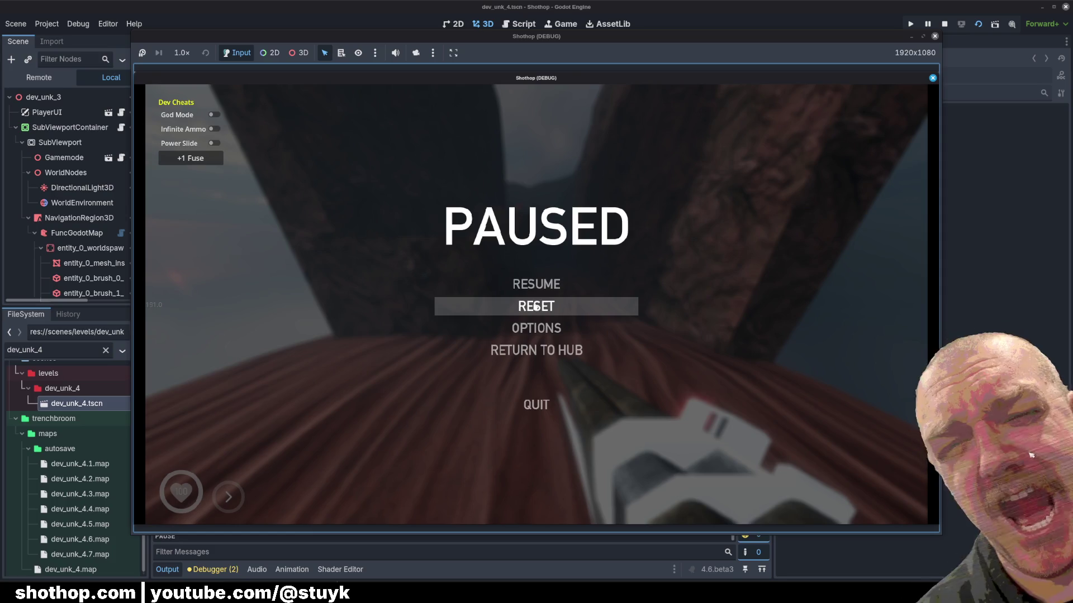
click(536, 306)
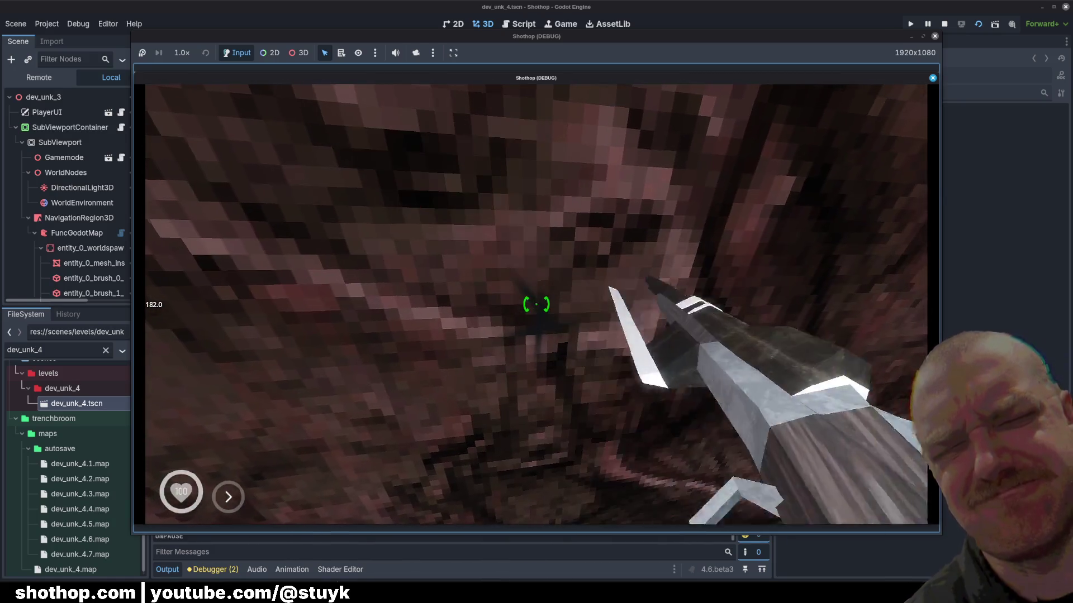
click(536, 304)
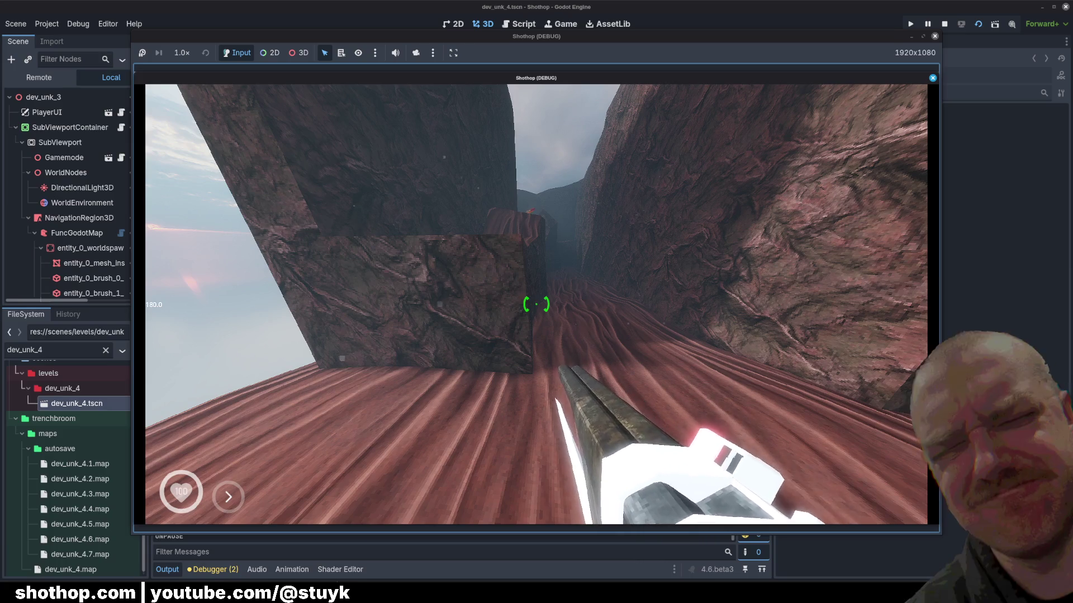
key(Escape)
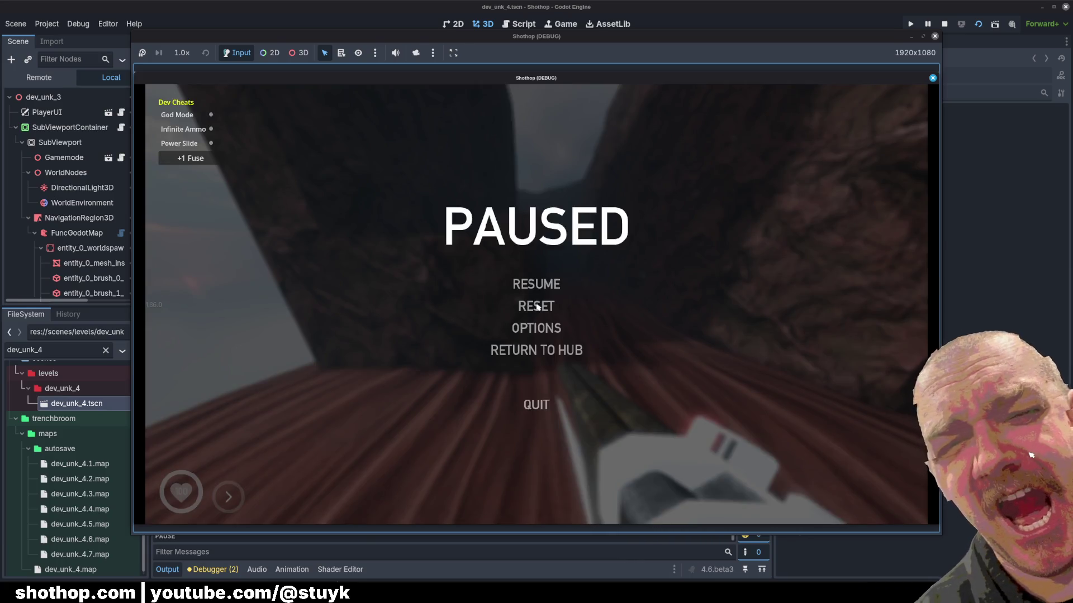
key(alt+Tab)
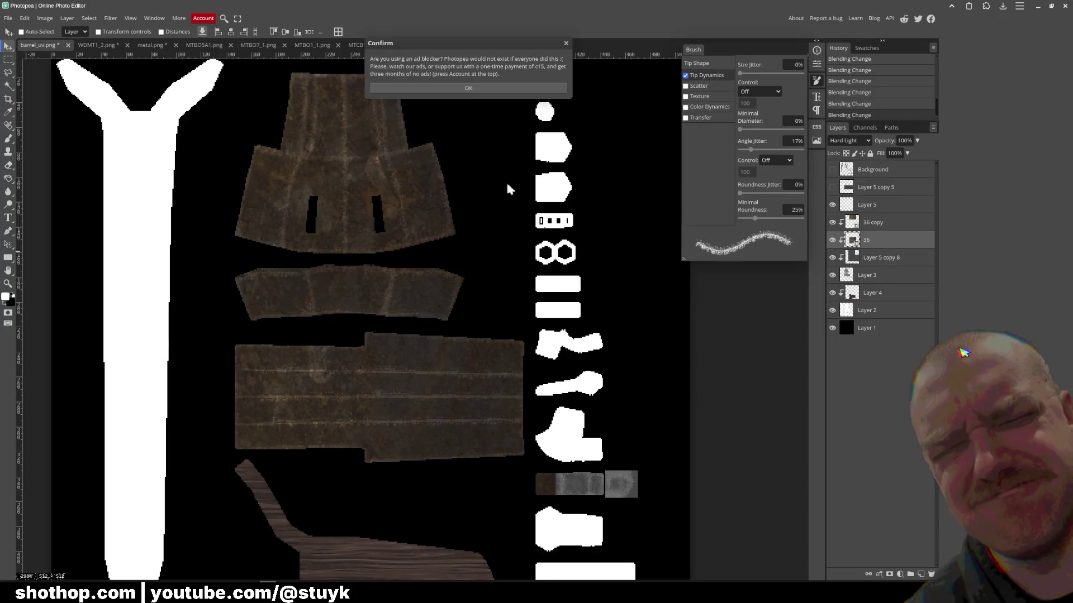
- Dismiss the ad-blocker notice, shift the layer 36 rust texture left, and duplicate it
click(484, 89)
scroll(450, 320, down, 3)
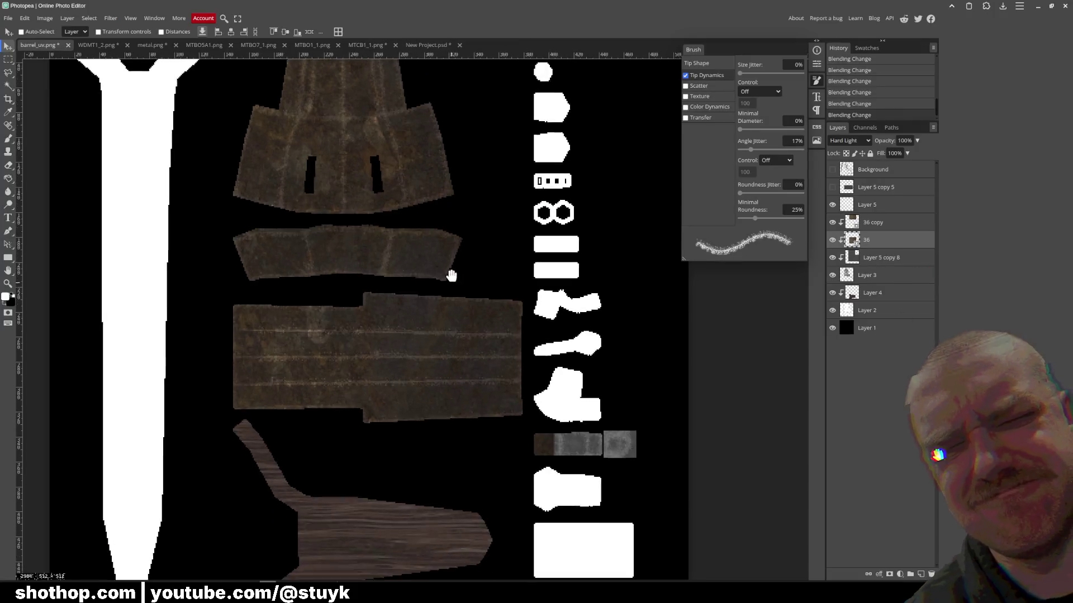
scroll(422, 143, down, 3)
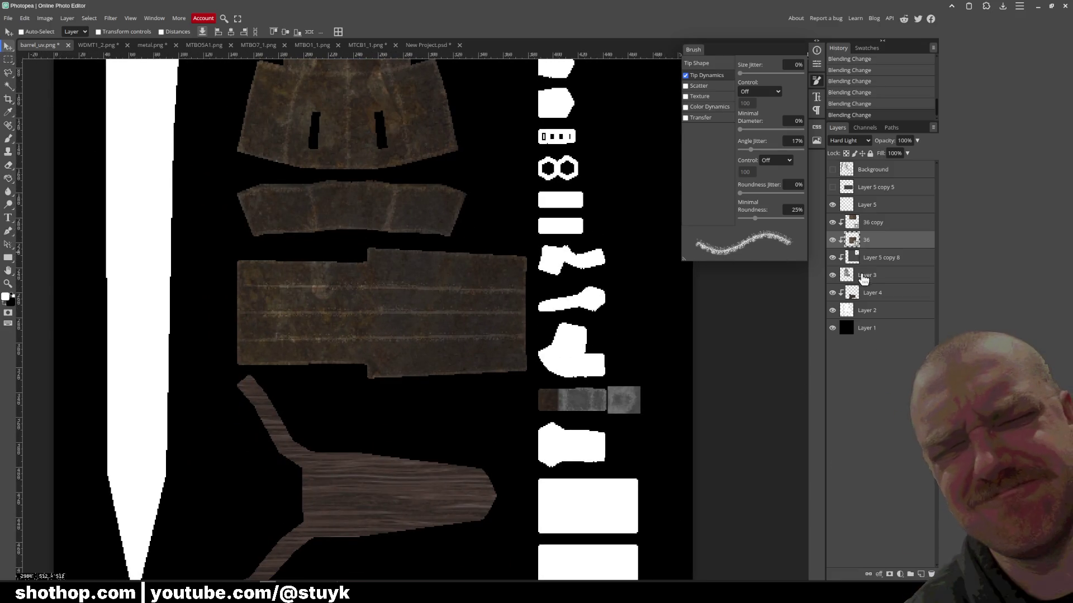
drag(427, 309, 406, 304)
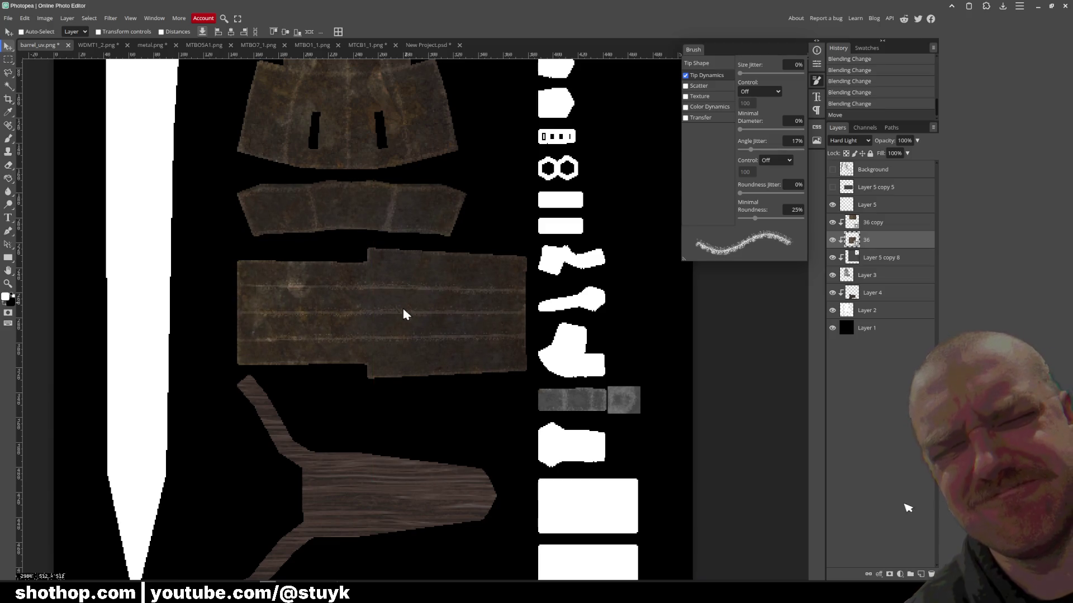
alt+drag(648, 427, 696, 422)
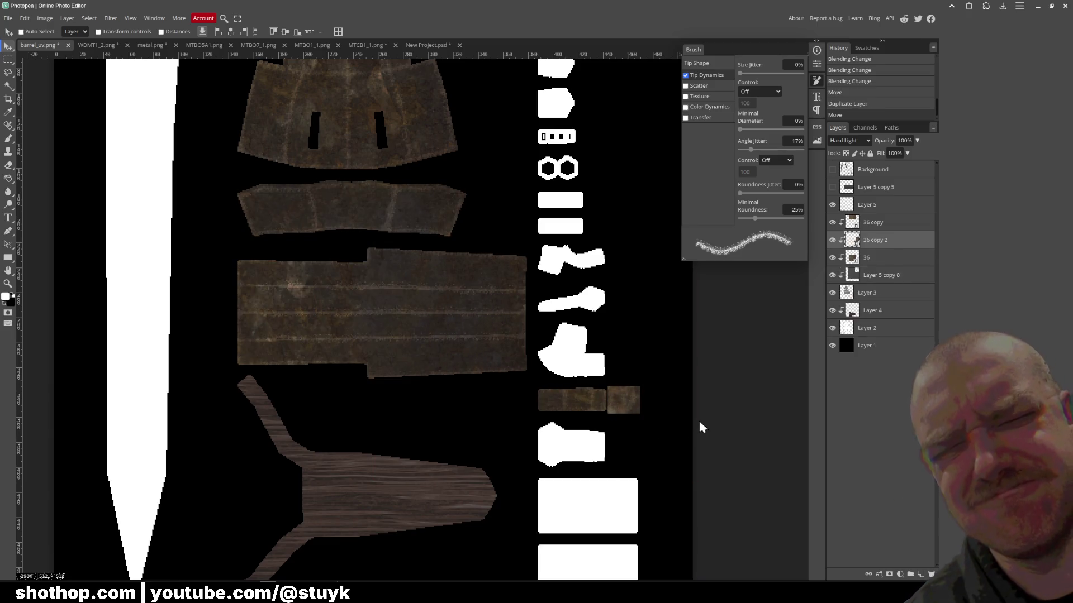
- Release clipping masks on layers 36 copy, 36 copy 2, and 36
right_click(880, 224)
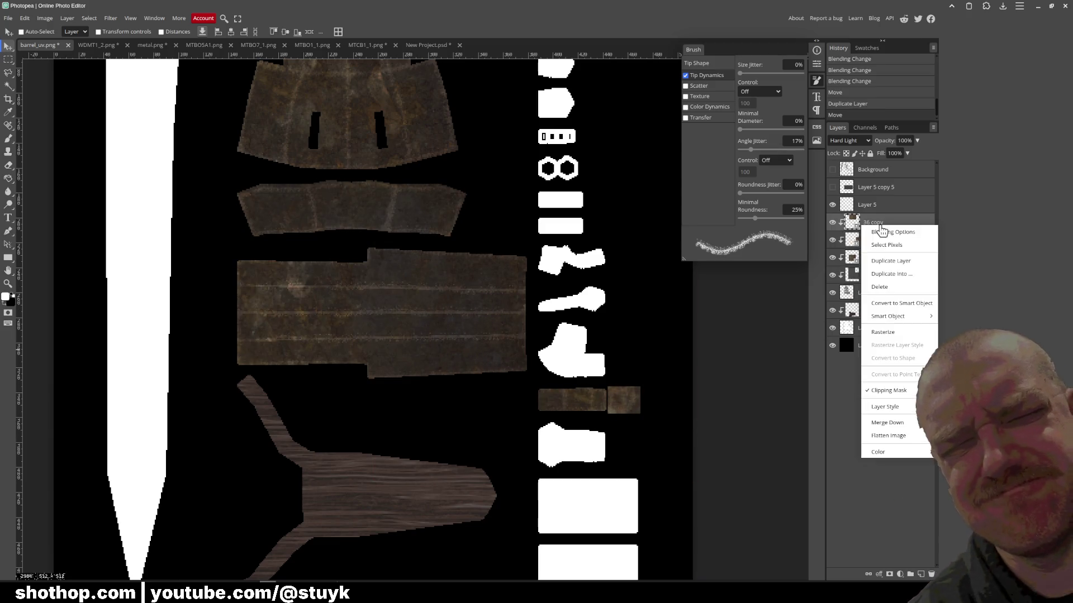
click(899, 391)
right_click(881, 244)
click(899, 408)
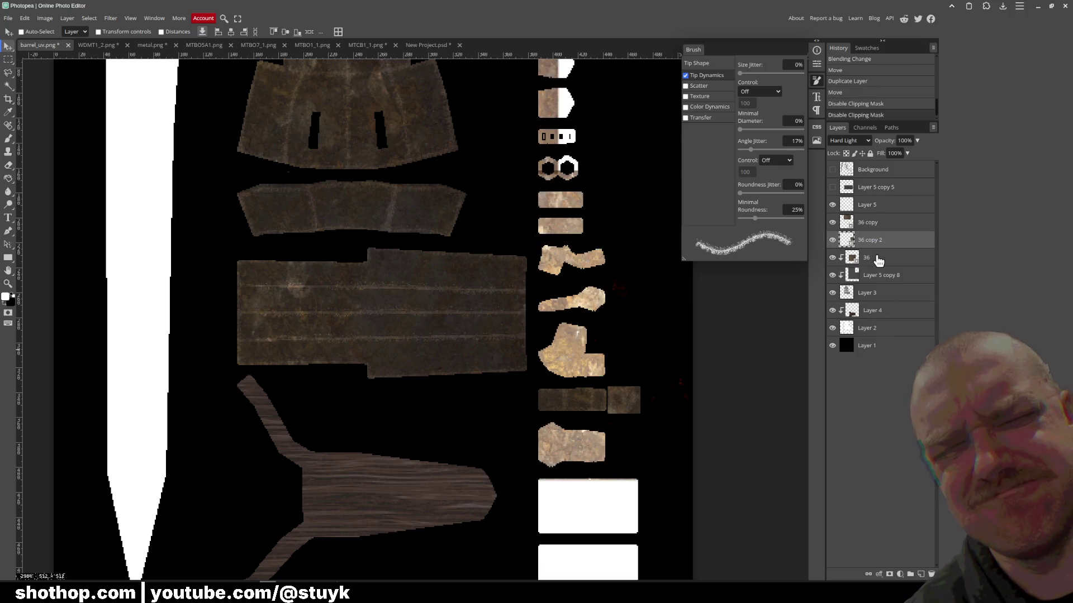
right_click(877, 258)
click(894, 420)
- Merge the three rust layers, clip the merged 36 copy, and set it to Hard Light
shift+click(867, 257)
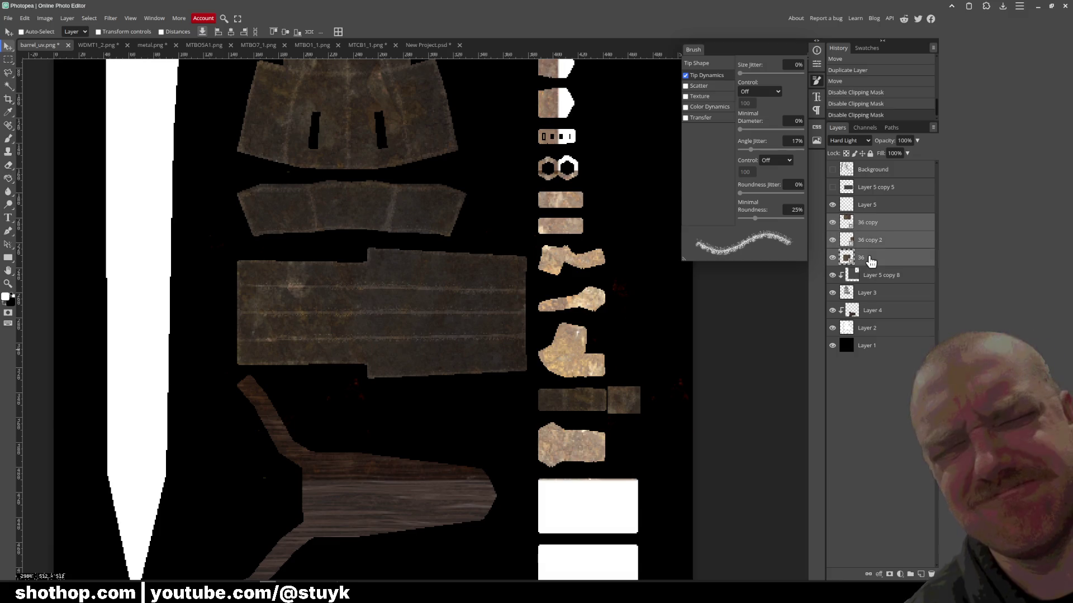
right_click(863, 258)
click(894, 454)
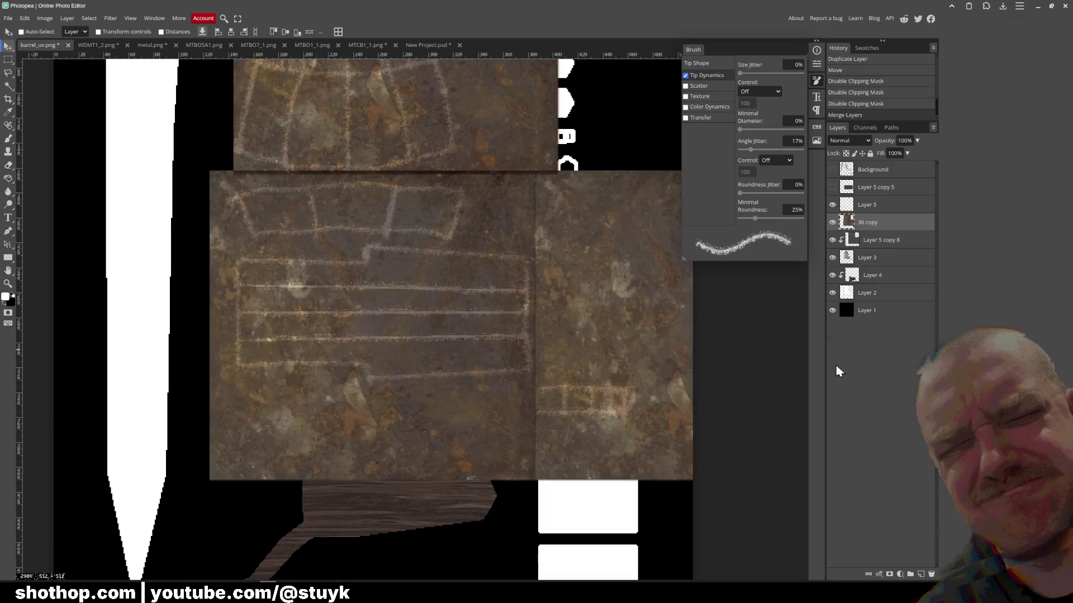
right_click(868, 224)
click(888, 390)
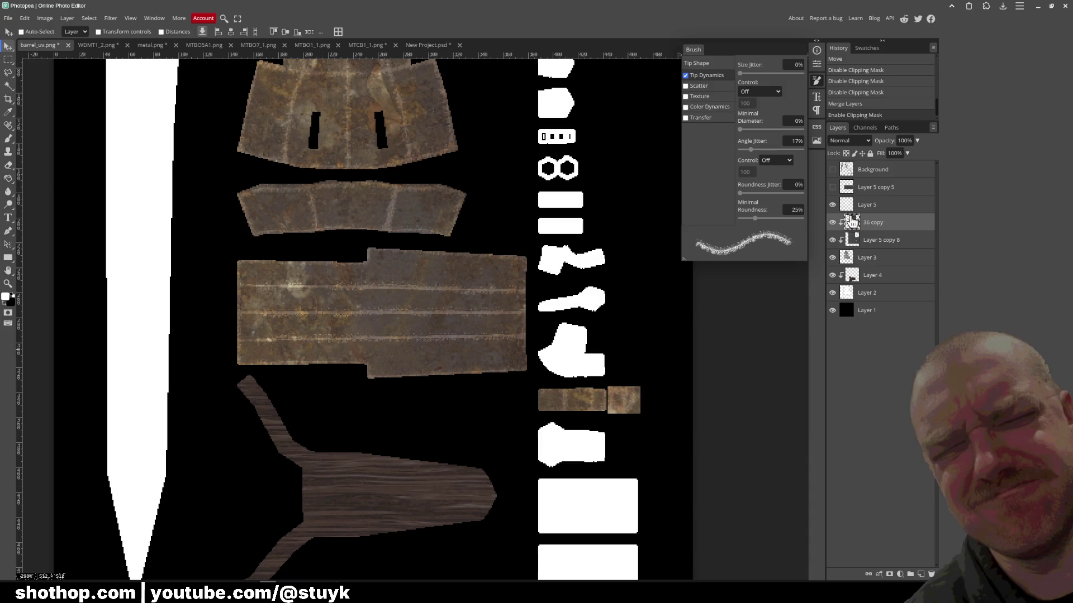
click(848, 140)
click(843, 335)
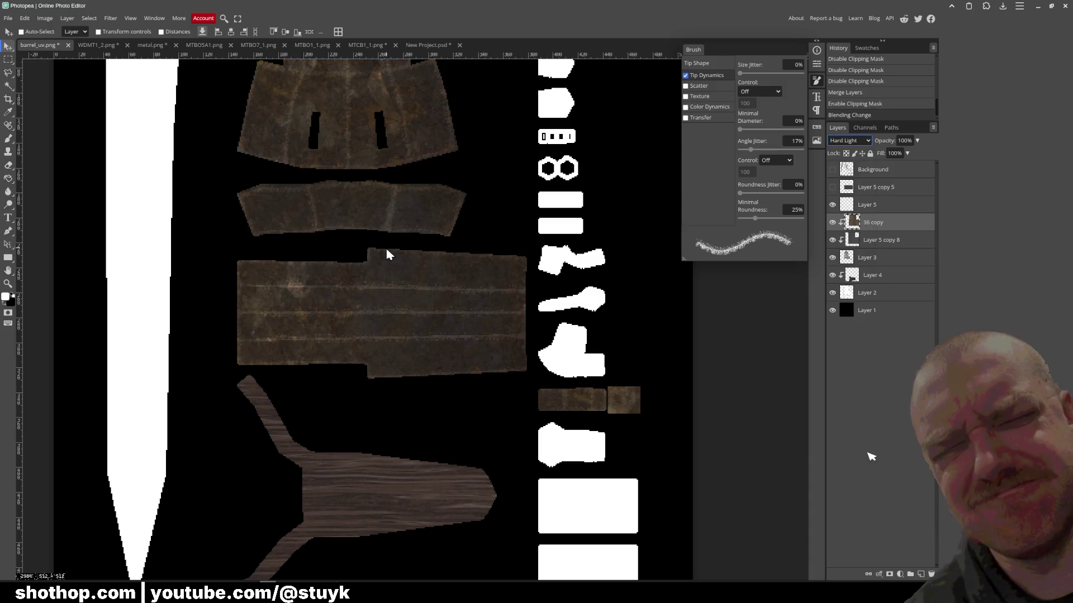
scroll(404, 285, up, 3)
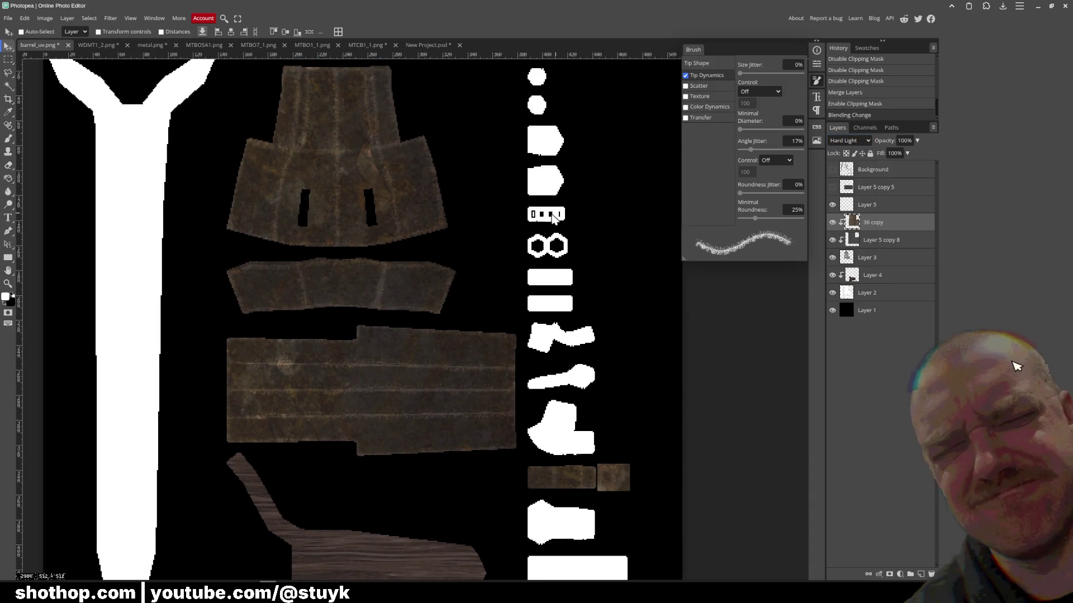
scroll(454, 232, up, 2)
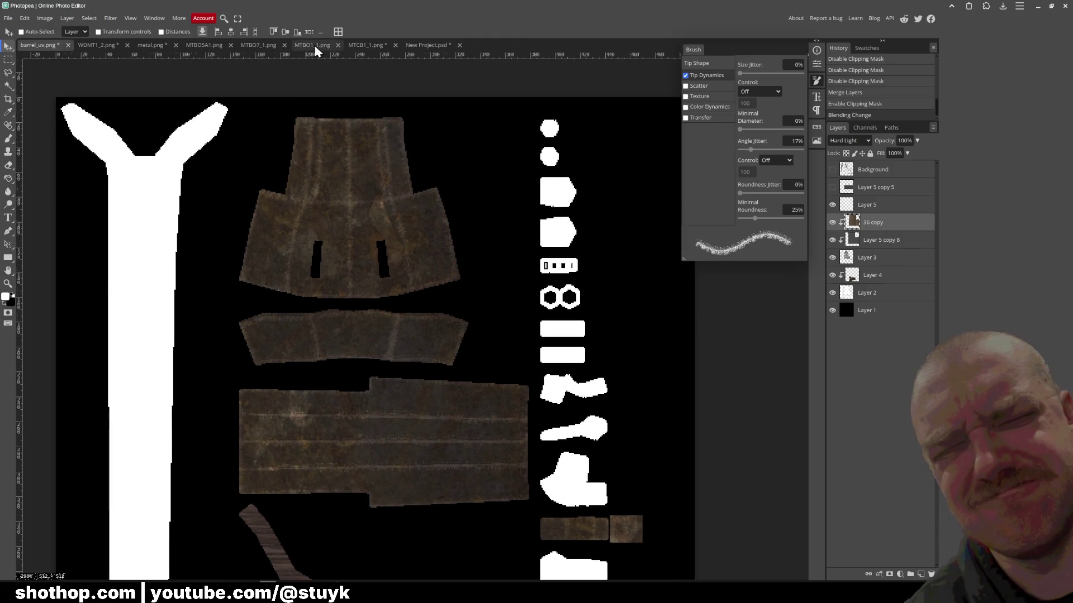
- Check the MTBO1_1.png and MTCB1_1.png documents, then return to barrel_uv.png
click(316, 47)
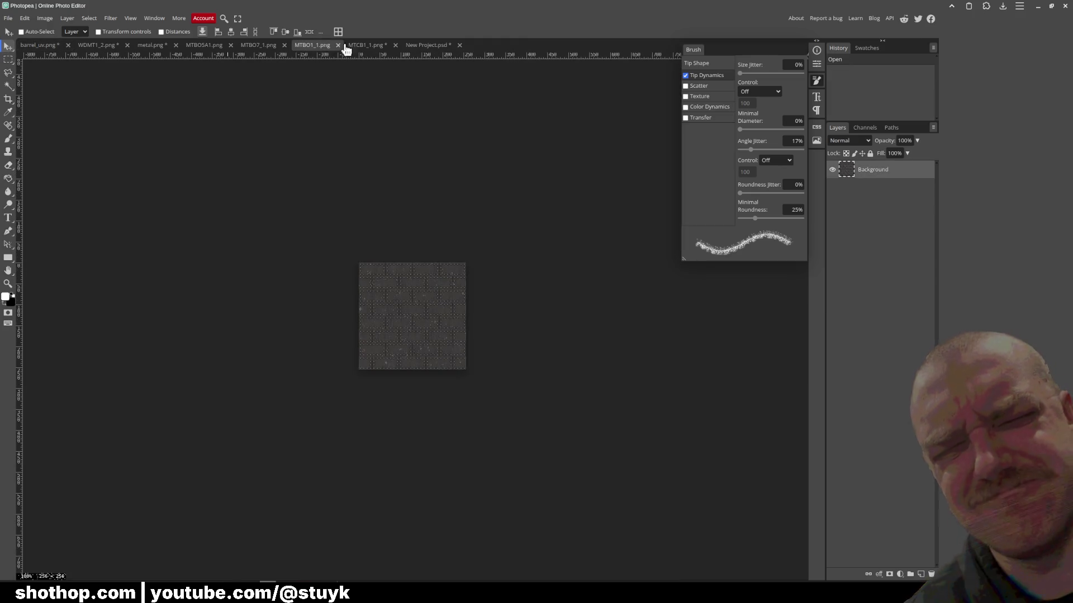
click(367, 45)
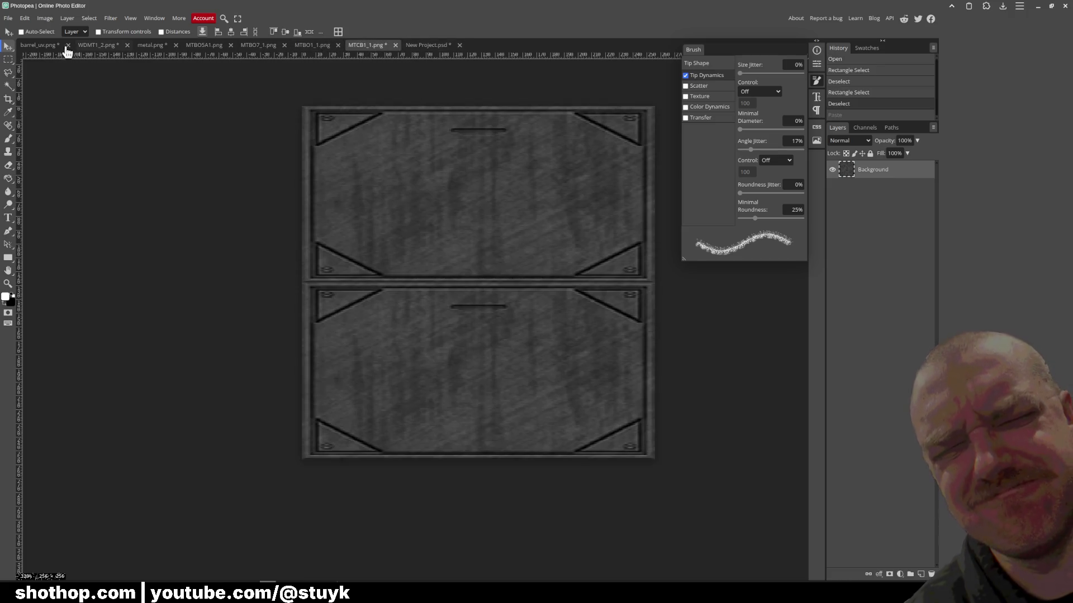
click(67, 47)
- Save the texture as barrel_uv.psd and switch over to Blender
click(8, 18)
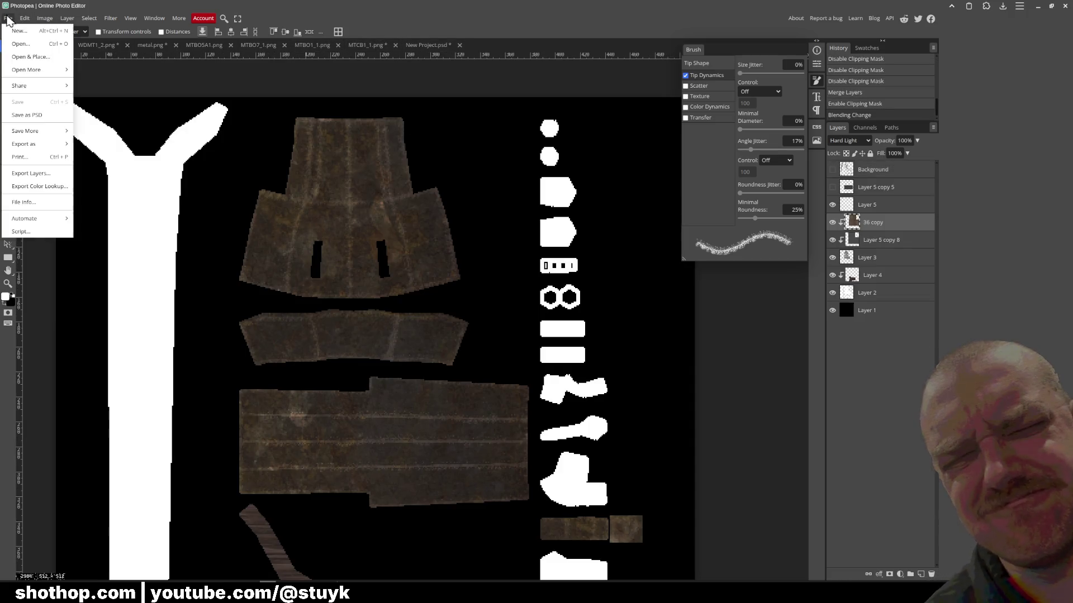
click(28, 118)
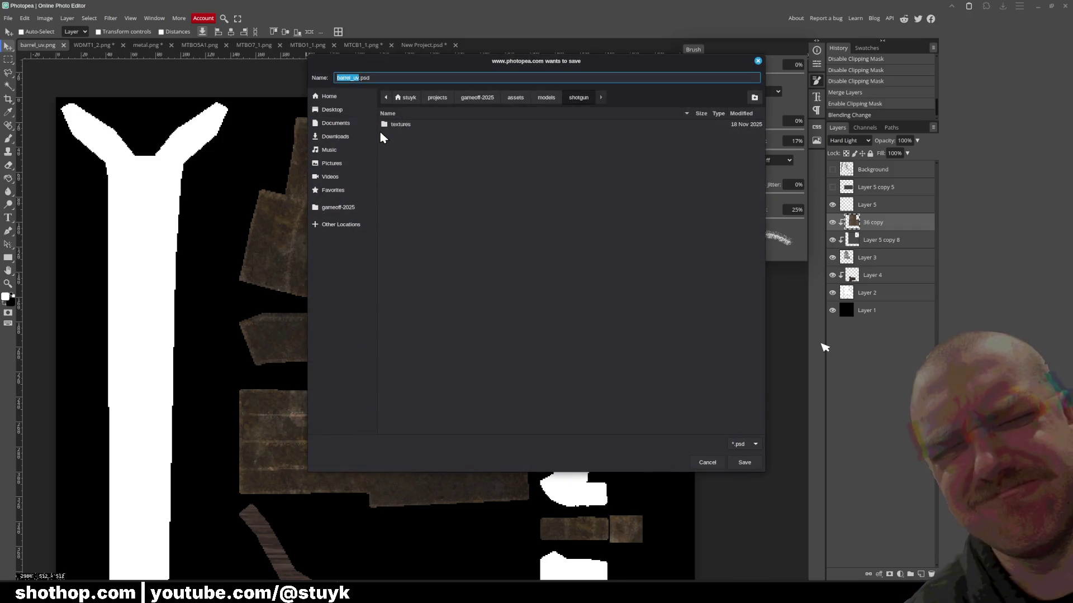
click(748, 462)
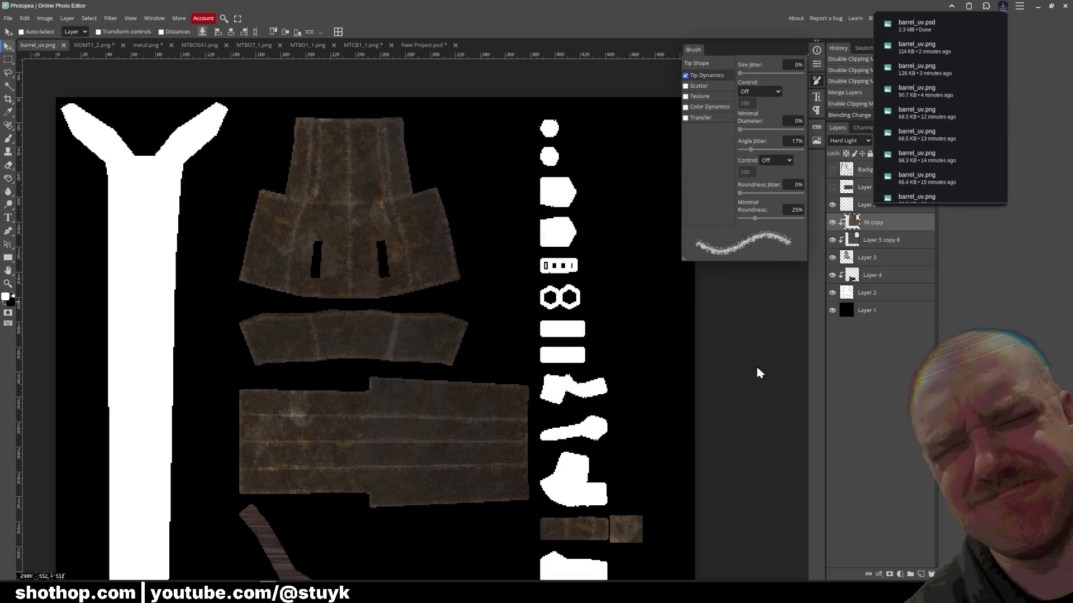
click(769, 353)
key(alt+Tab)
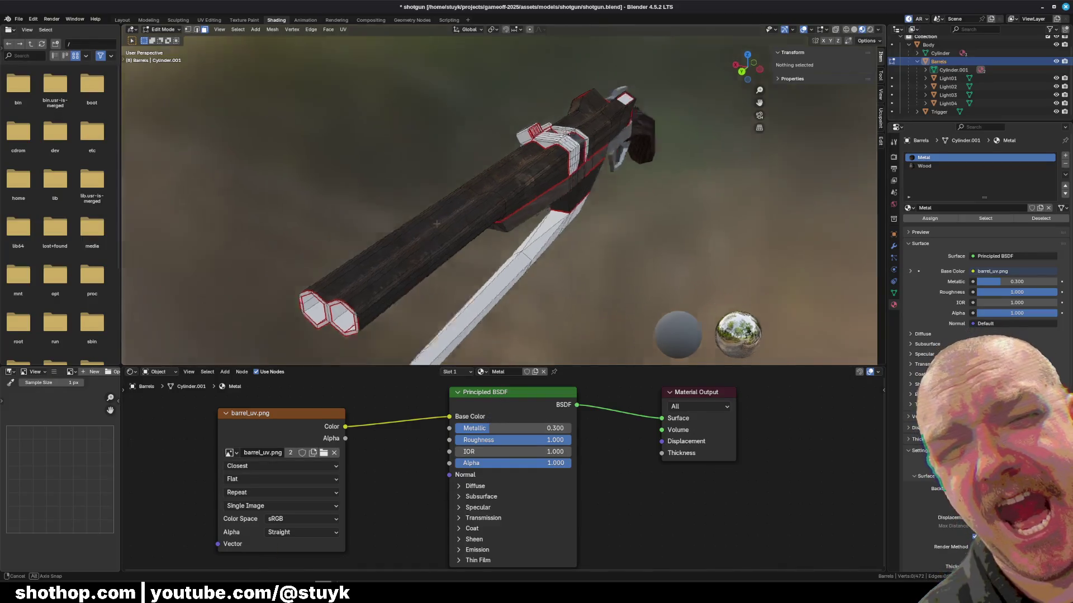
- Pan the UV layout to view the lower pieces, then bring the other window forward
scroll(499, 201, up, 5)
scroll(499, 201, up, 3)
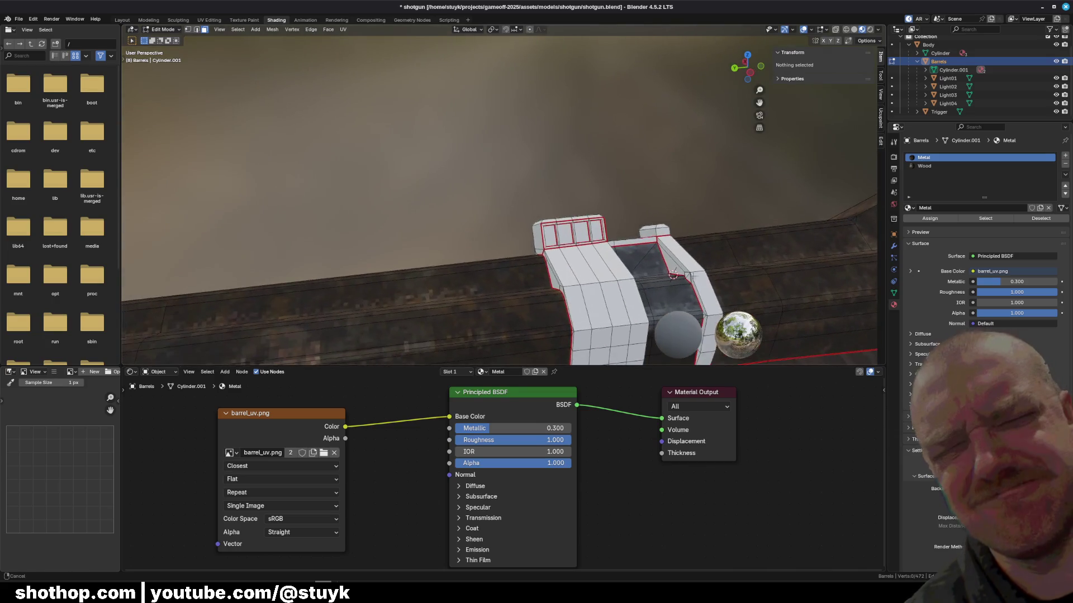
key(alt+Tab)
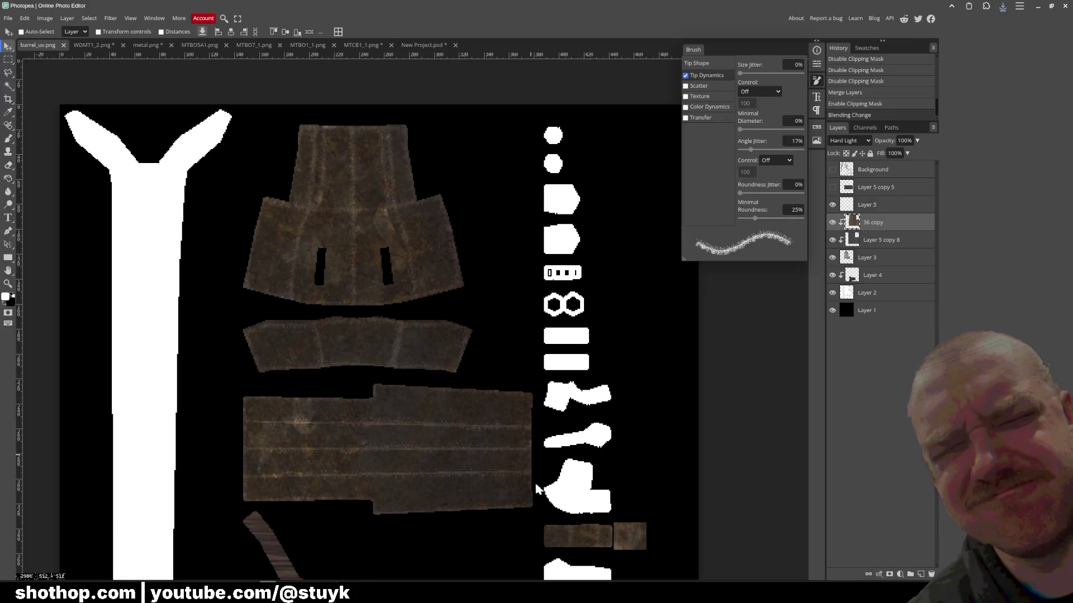
scroll(559, 326, up, 5)
drag(559, 326, 559, 447)
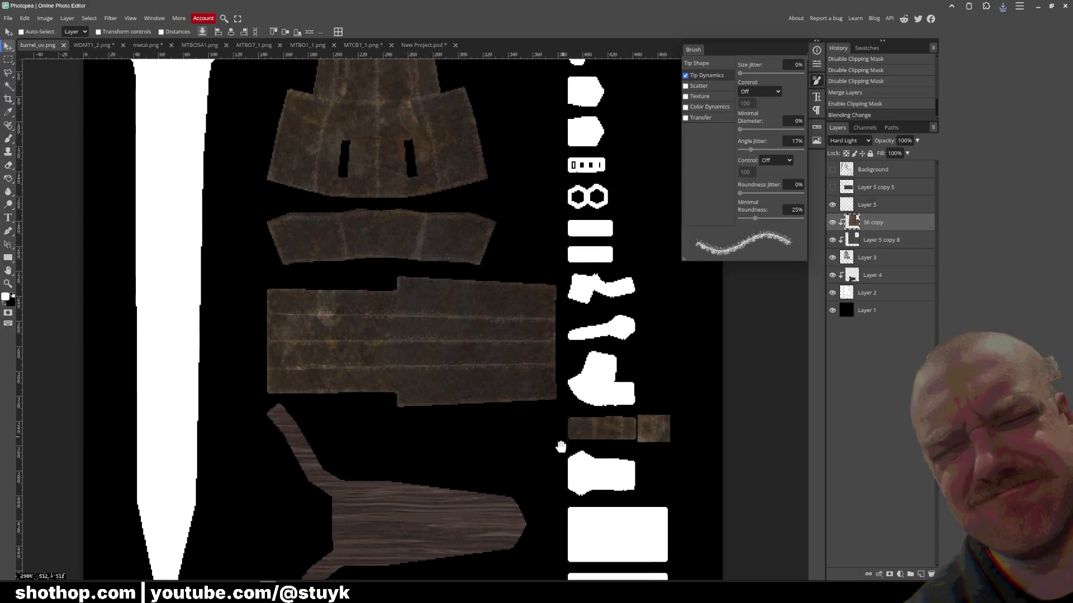
mouse_move(305, 592)
click(347, 554)
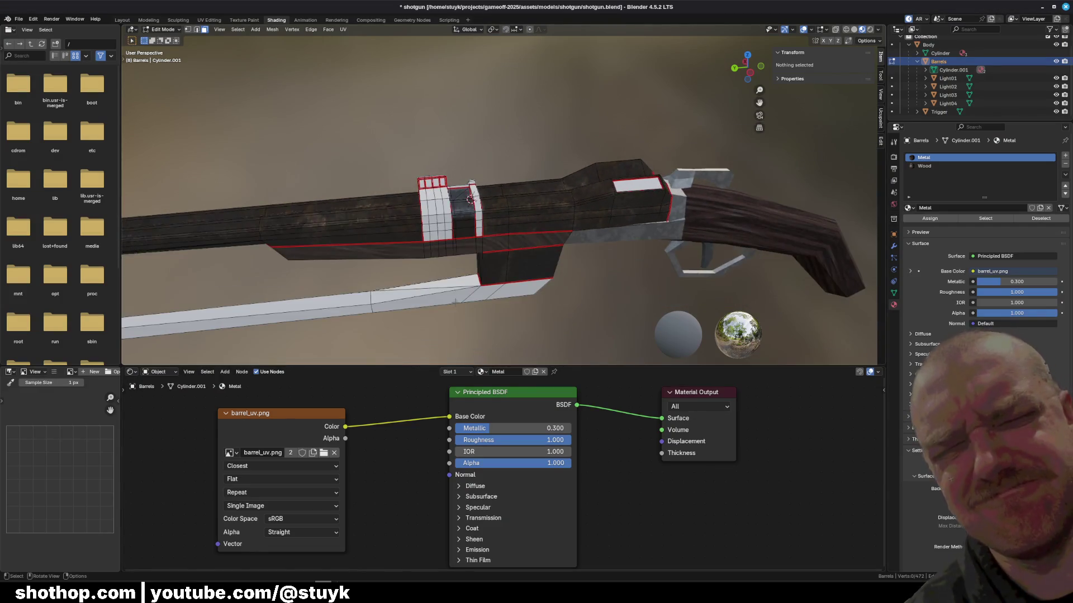
- Toggle the Barrels object's visibility and orbit to inspect the textured barrels, then return to Photopea
mouse_move(315, 227)
mouse_down()
mouse_move(447, 231)
mouse_move(468, 203)
mouse_up()
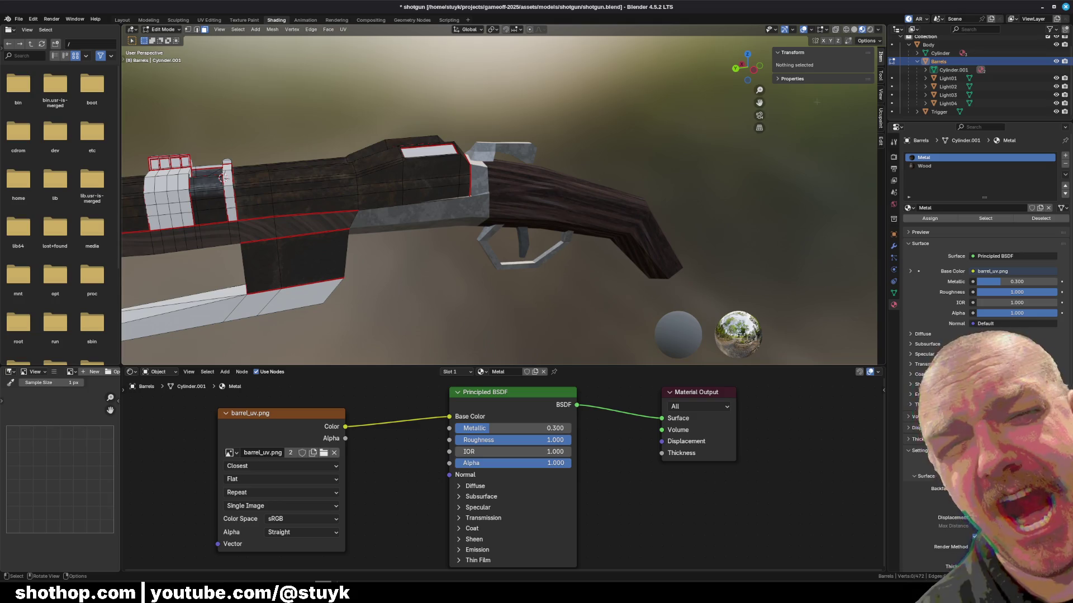
click(1055, 62)
click(1056, 62)
click(1056, 62)
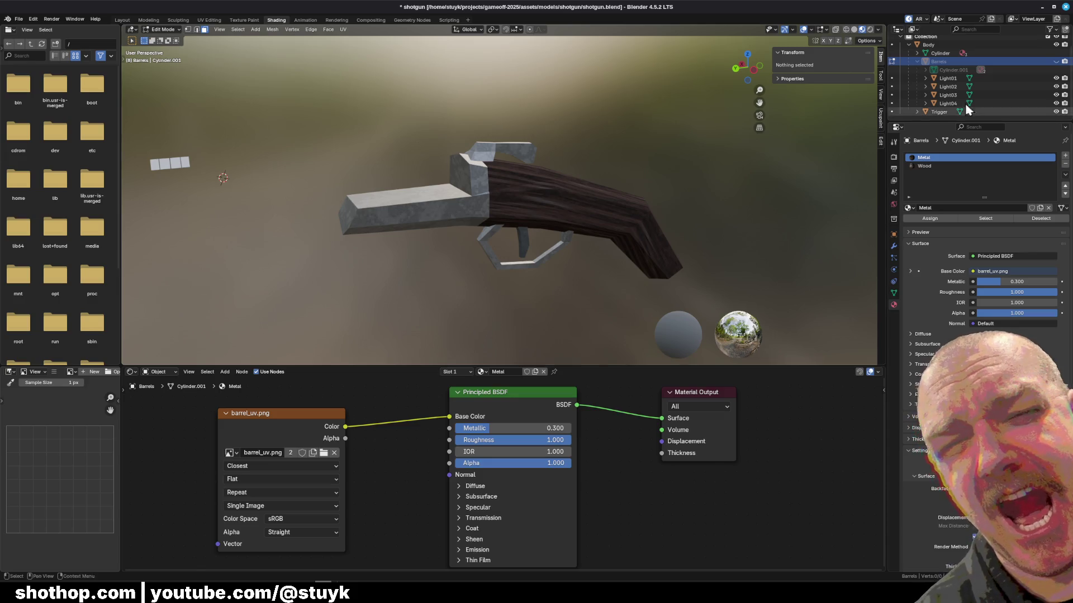
click(1056, 62)
scroll(624, 166, up, 8)
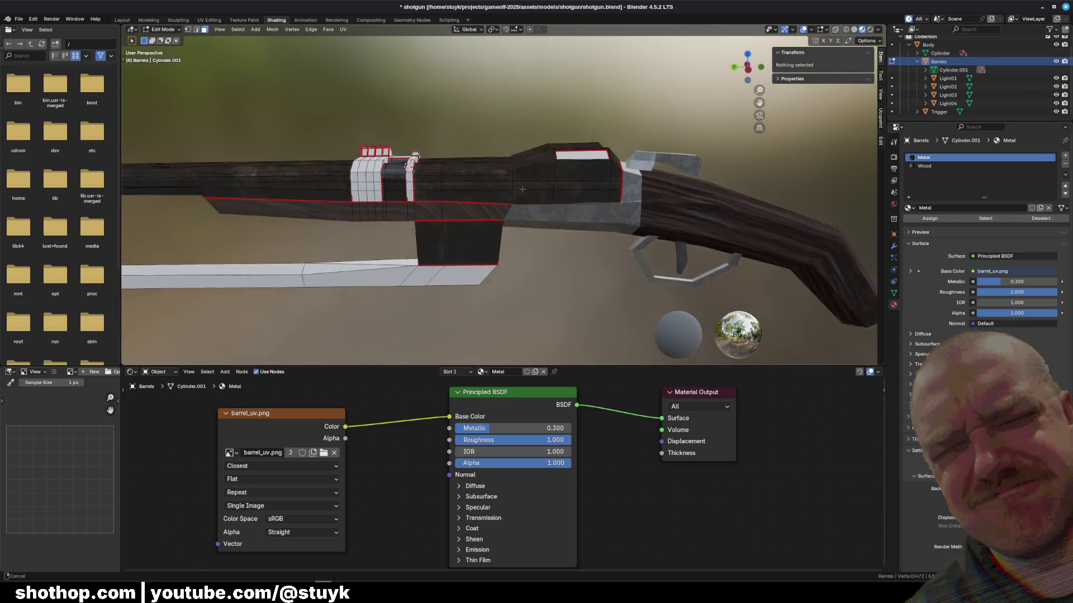
drag(624, 165, 632, 189)
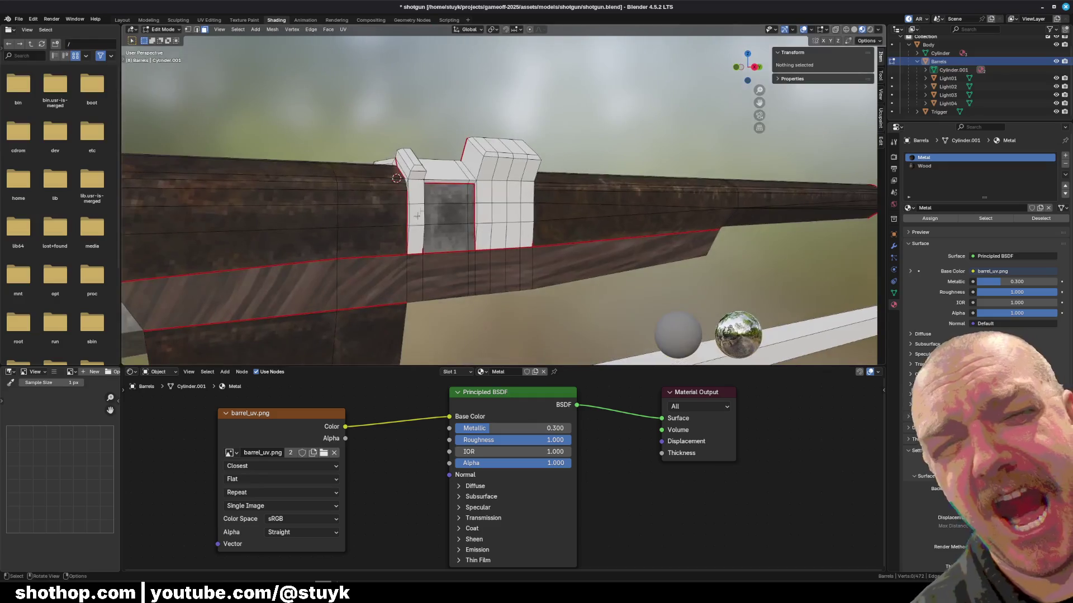
click(267, 593)
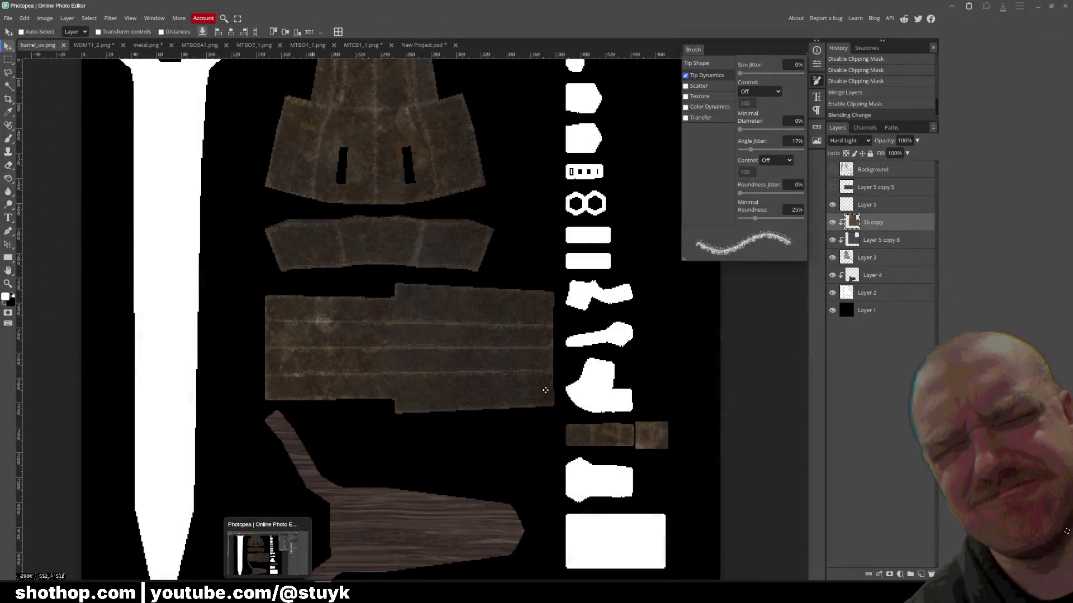
- Re-export the texture as PNG over barrel_uv.png, then orbit Blender's view to inspect the retextured barrels
key(alt+Tab)
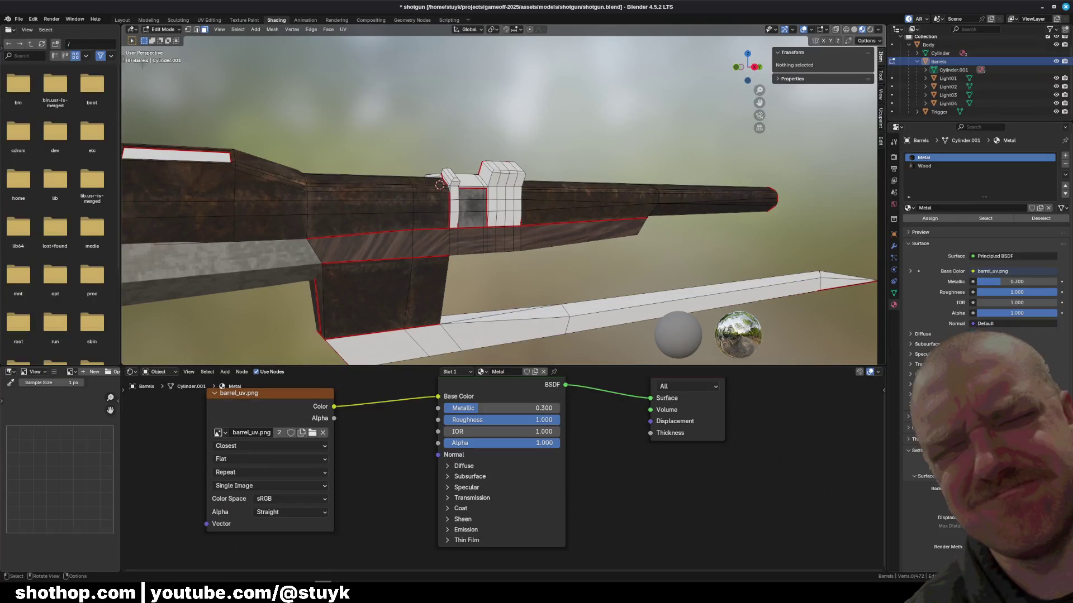
click(267, 594)
click(8, 18)
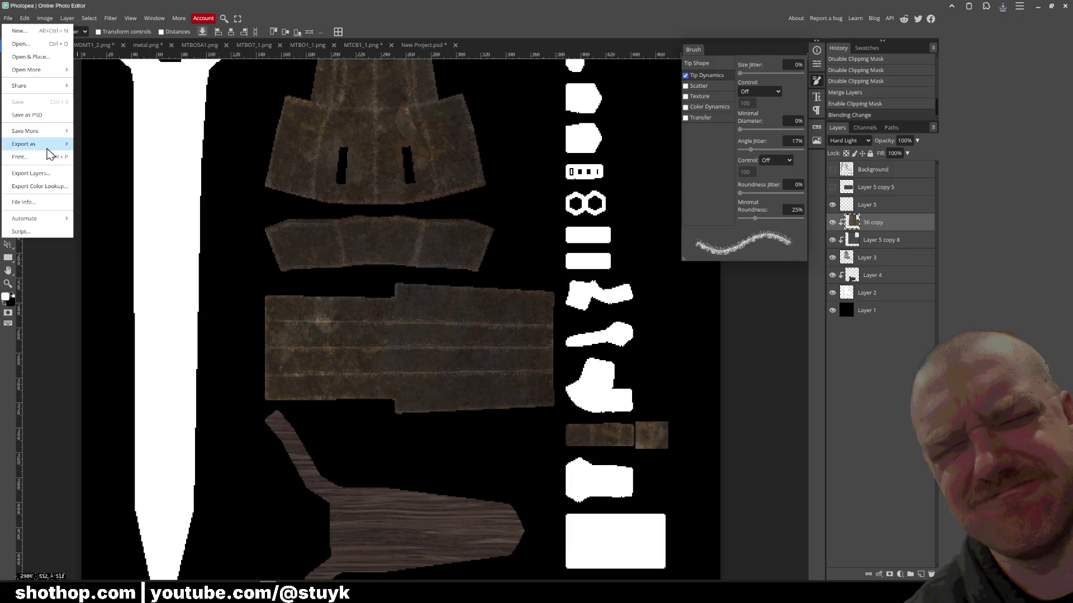
mouse_move(55, 143)
click(89, 144)
click(301, 196)
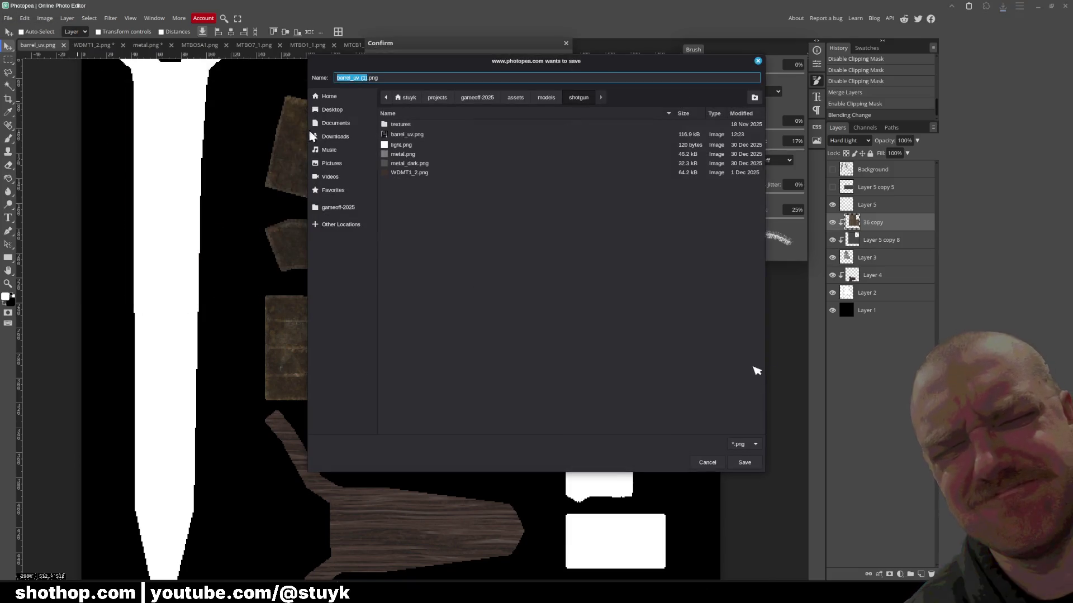
double_click(406, 134)
click(595, 304)
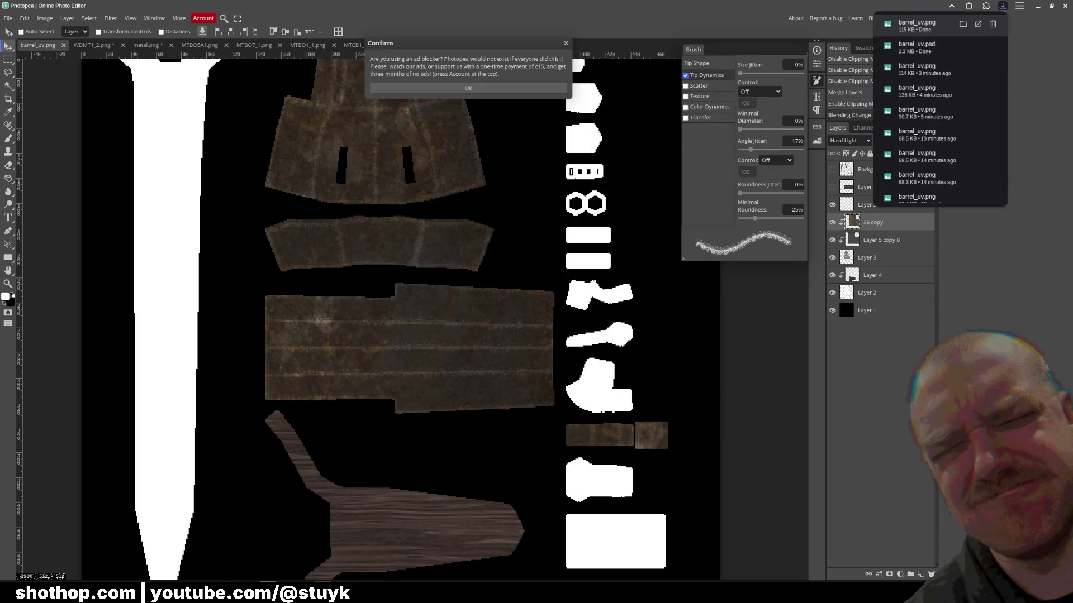
key(alt+Tab)
mouse_move(540, 258)
mouse_down()
mouse_move(520, 245)
mouse_move(564, 255)
mouse_move(550, 274)
mouse_move(519, 252)
mouse_move(430, 242)
mouse_move(615, 190)
mouse_up()
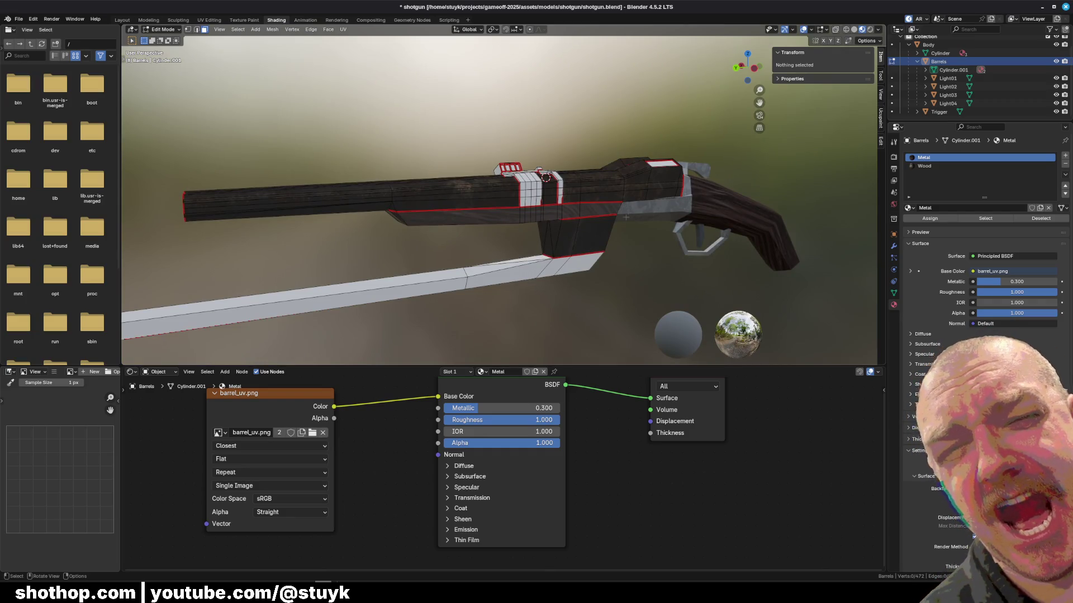
- Orbit closer to the shotgun, save shotgun.blend, and minimise the running game window
drag(628, 216, 483, 207)
key(ctrl+s)
mouse_move(305, 584)
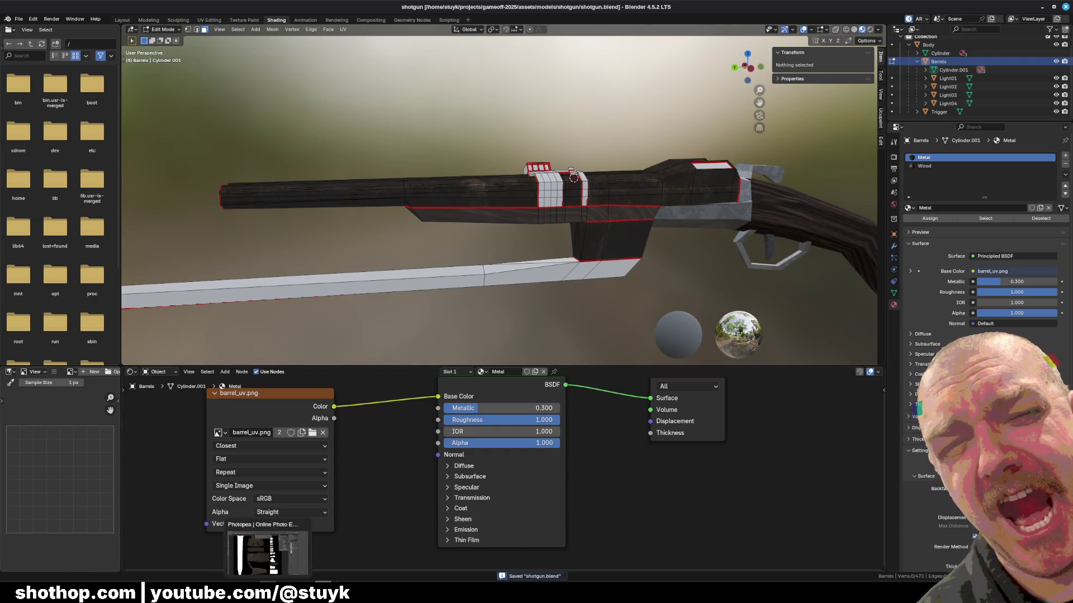
click(263, 550)
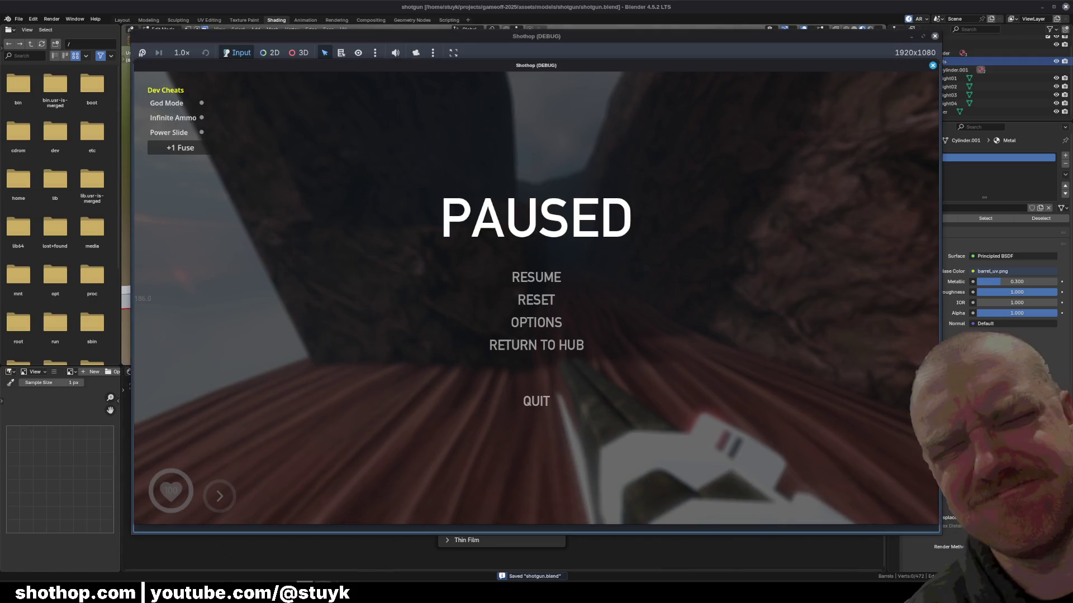
click(304, 583)
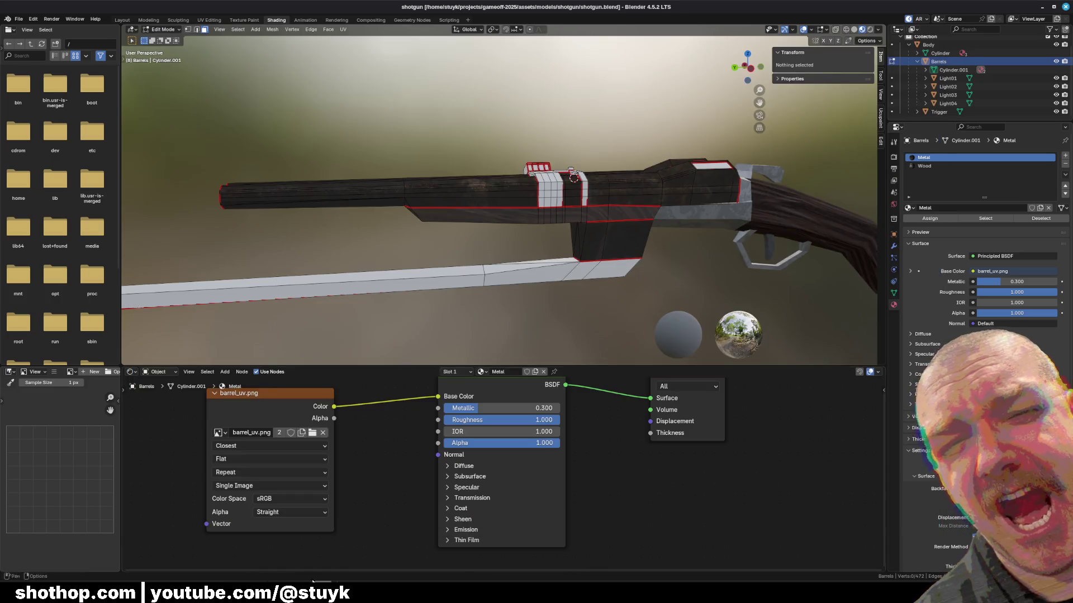
- Restart the game in Godot, walk forward, fire the refreshed shotgun, and pause with Esc
mouse_move(270, 557)
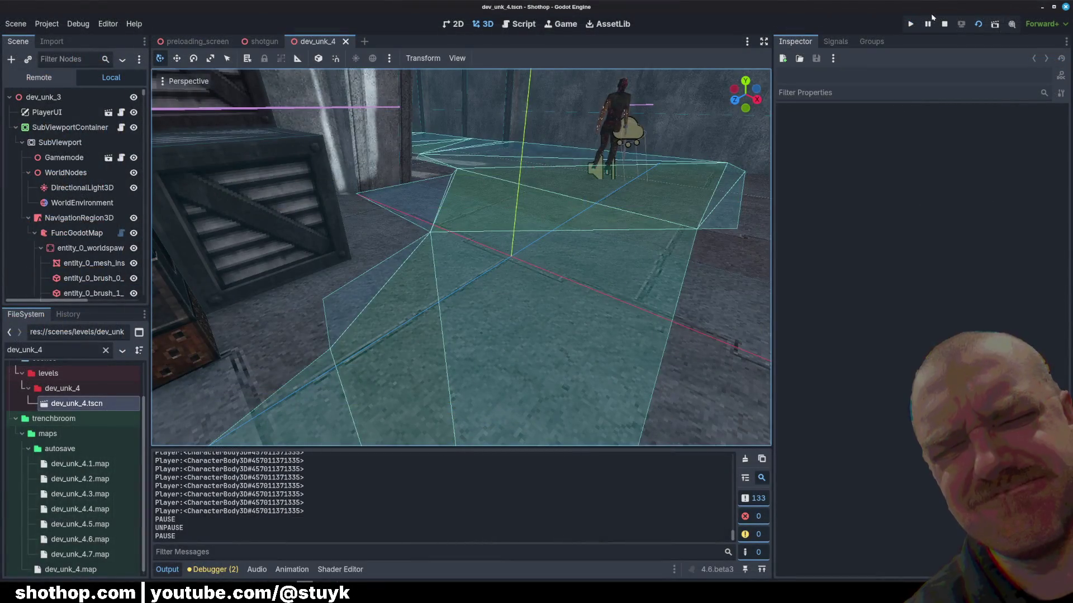
click(978, 24)
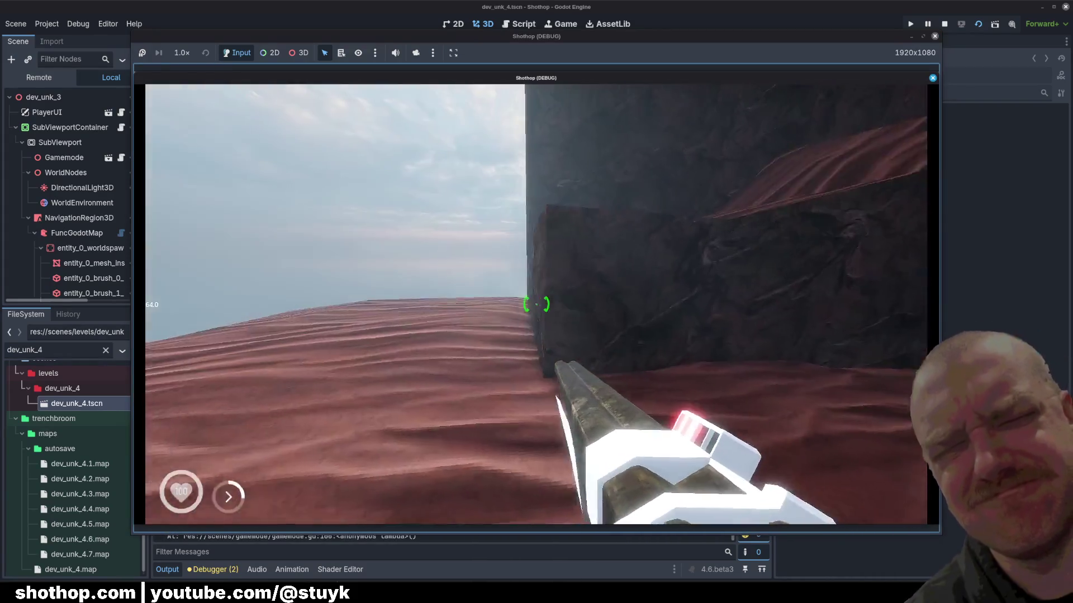
key(w)
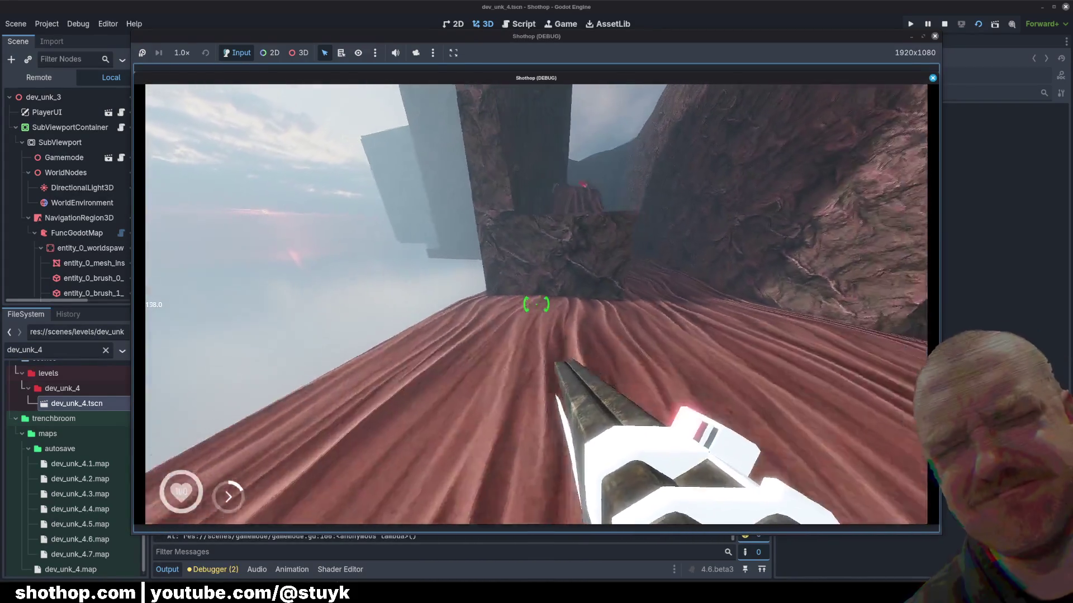
click(536, 305)
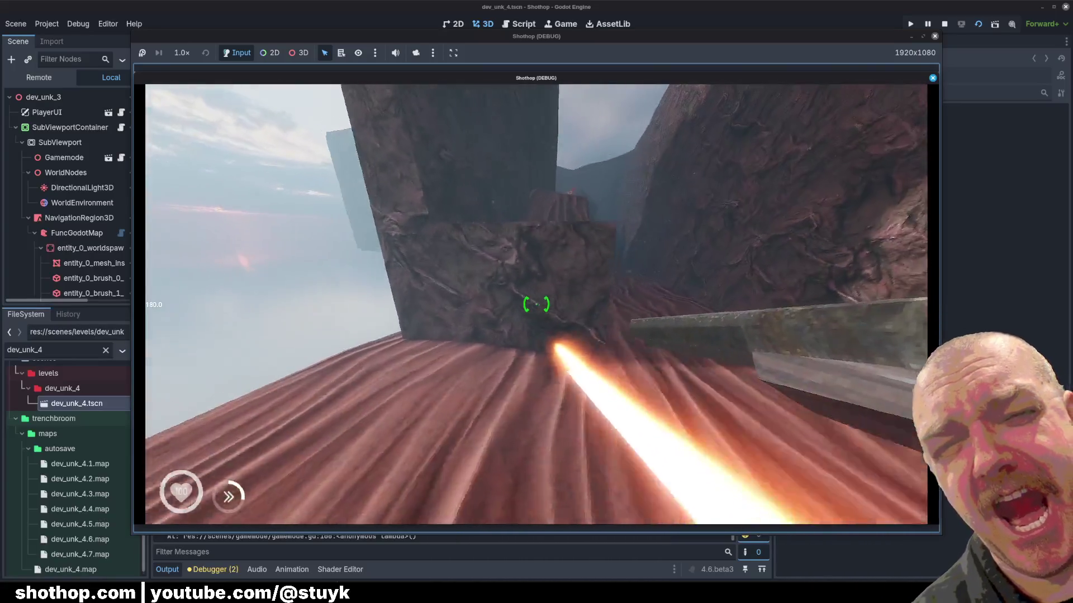
key(Escape)
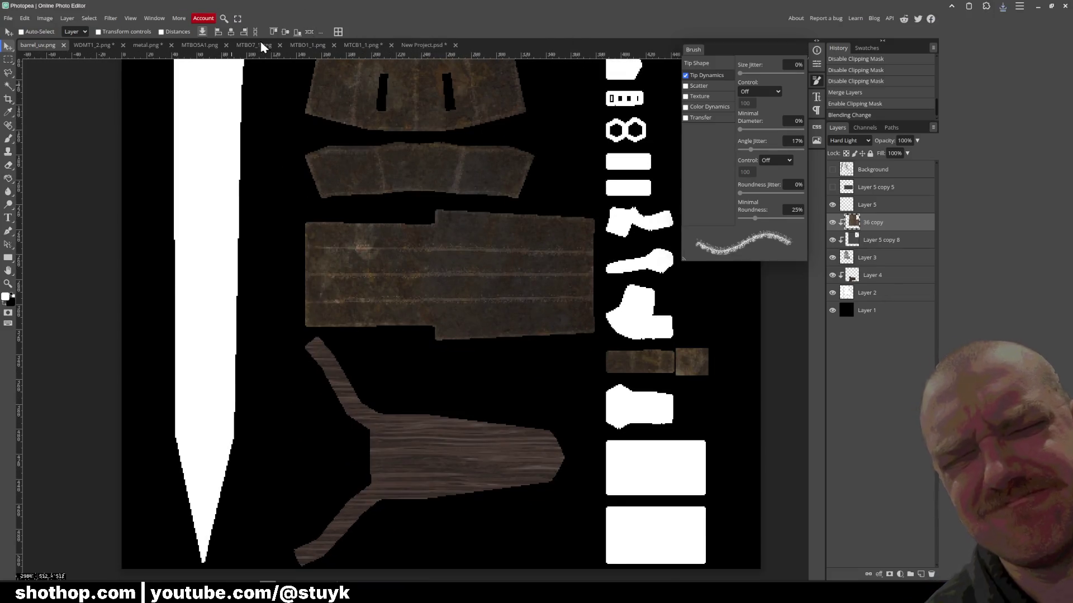
click(263, 47)
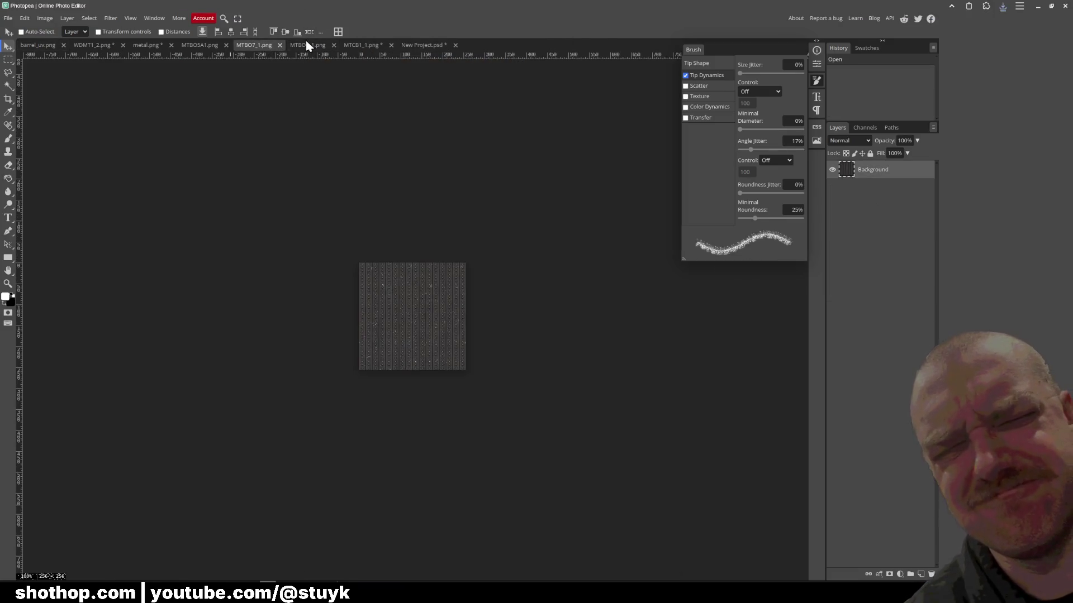
click(363, 47)
click(147, 47)
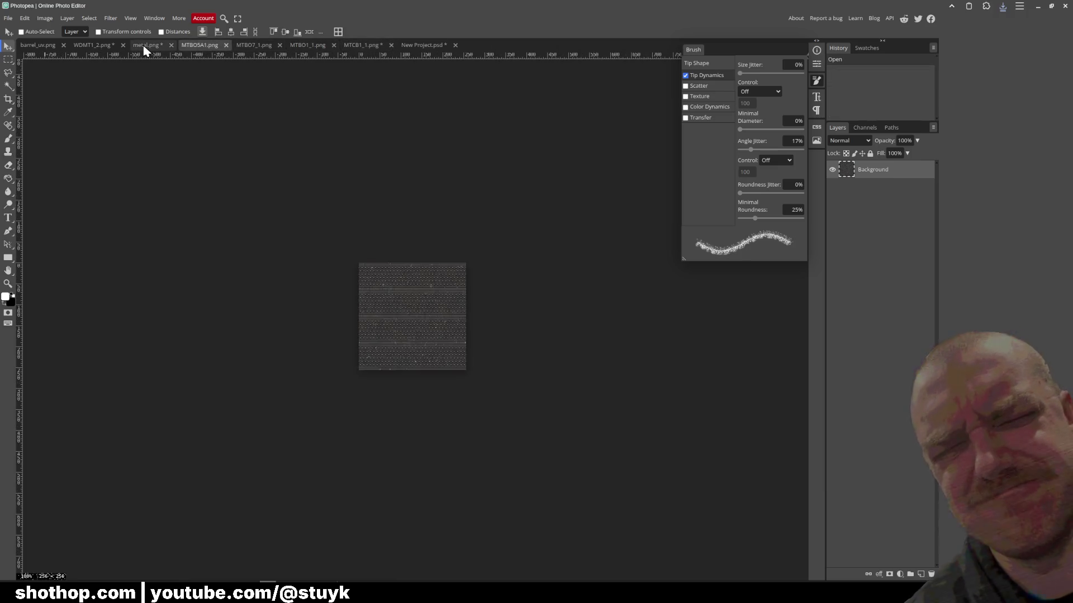
click(94, 47)
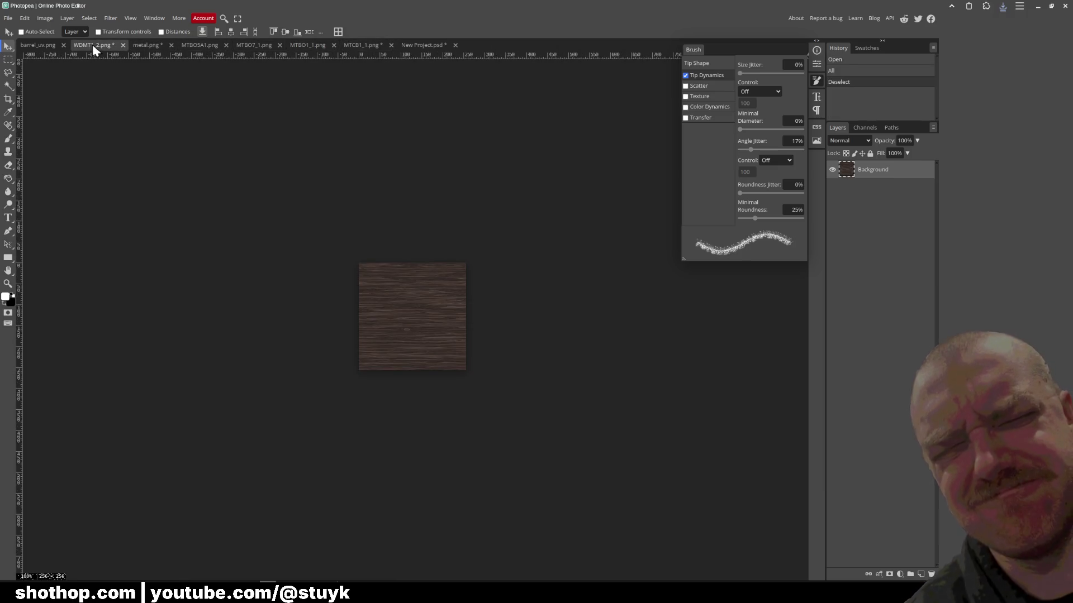
scroll(368, 301, up, 5)
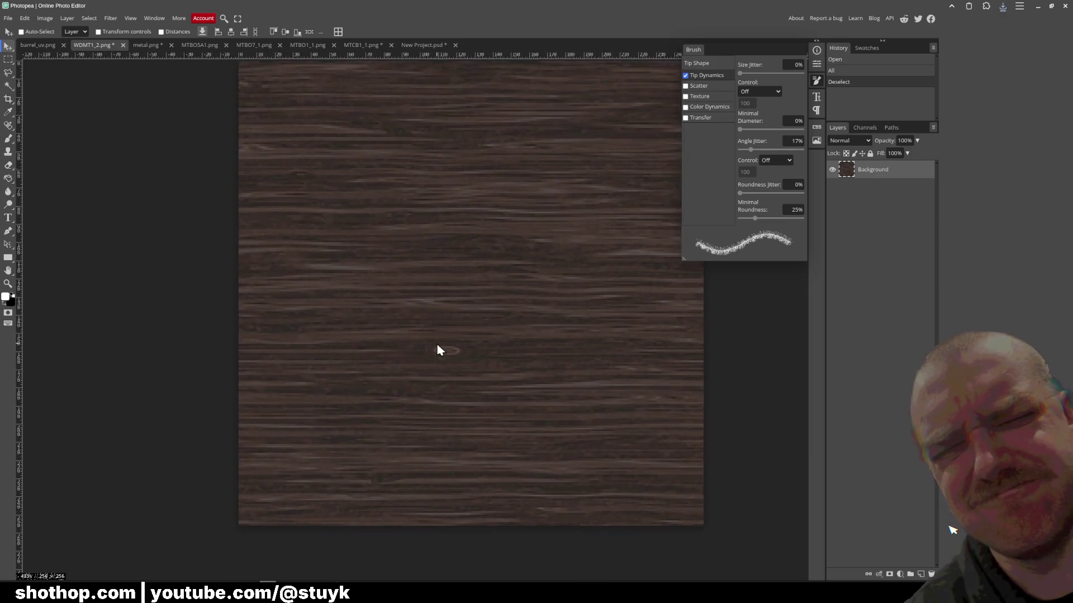
scroll(431, 347, down, 2)
click(37, 45)
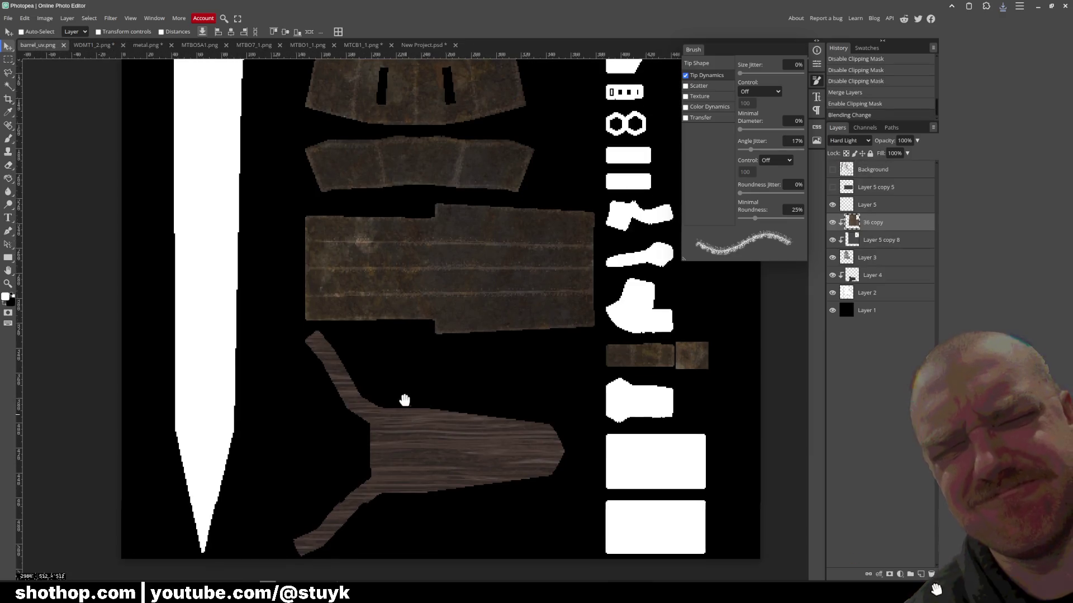
scroll(406, 360, down, 2)
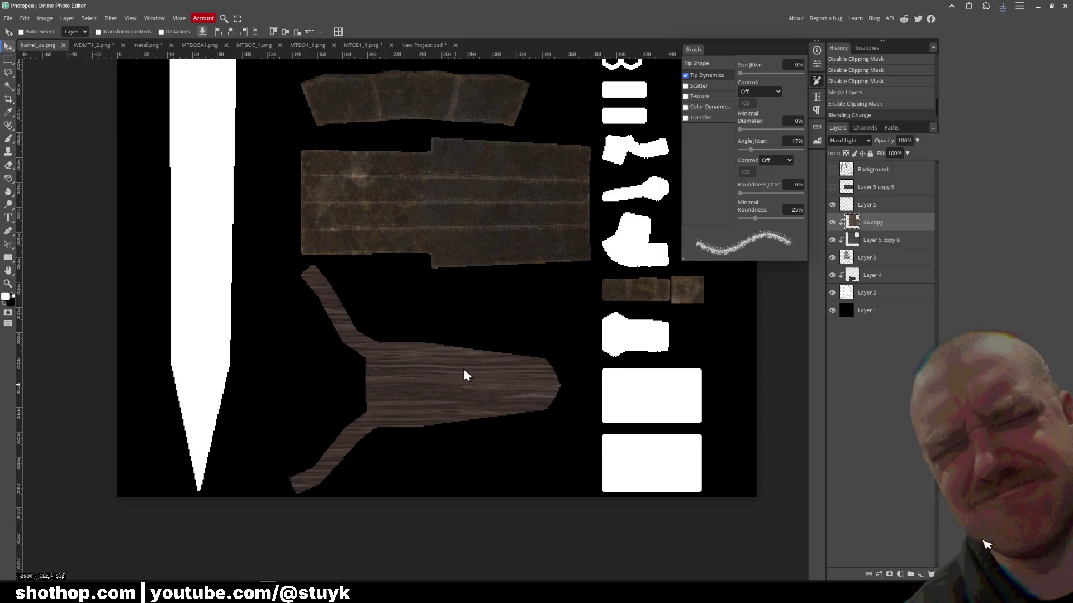
drag(514, 252, 509, 256)
scroll(509, 255, down, 2)
scroll(439, 330, up, 2)
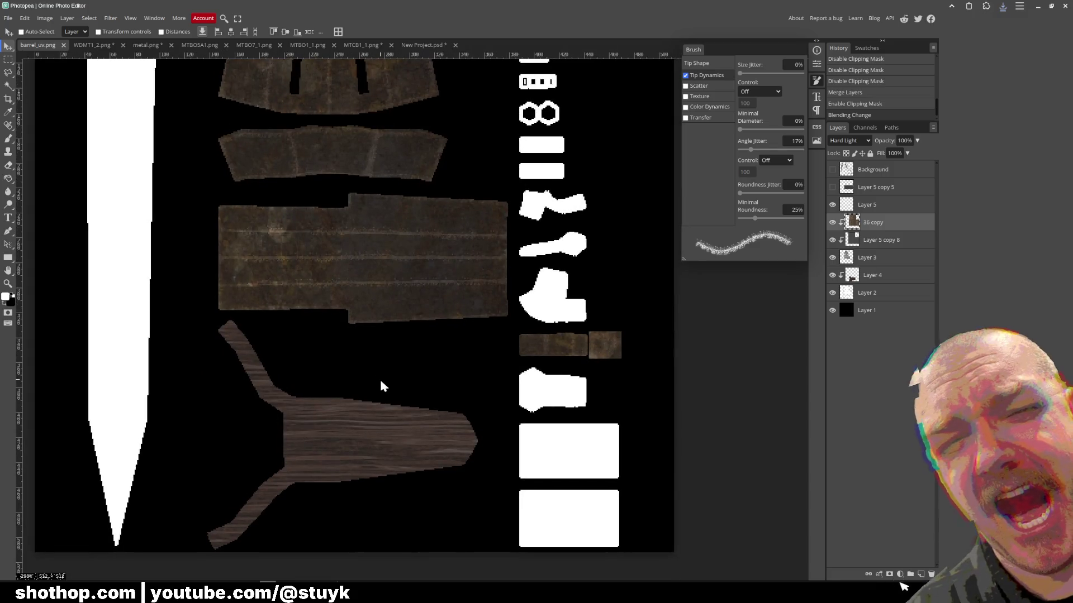
drag(307, 388, 333, 374)
key(m)
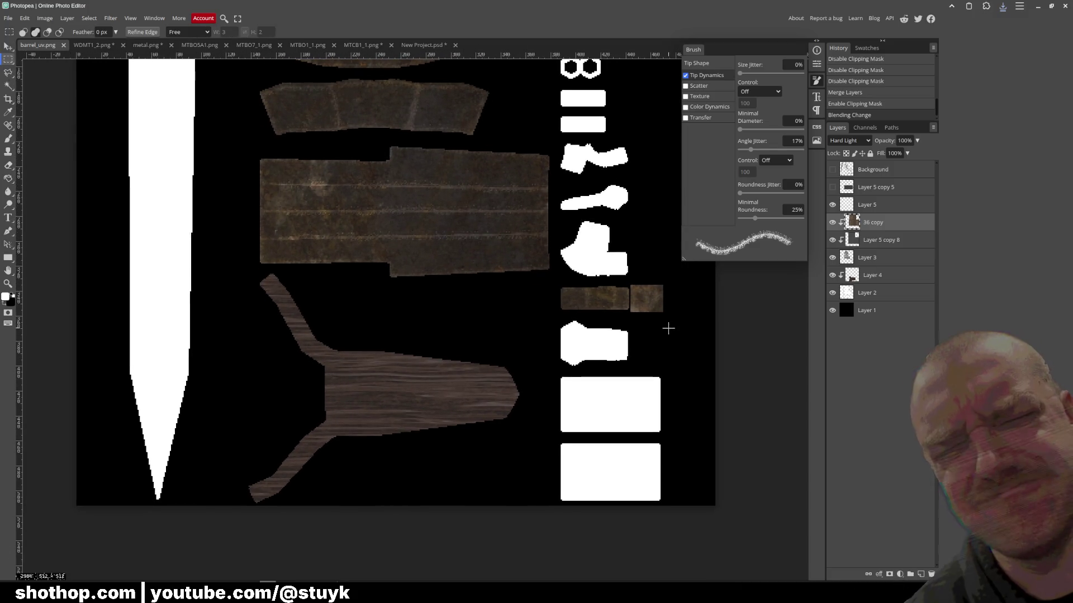
click(877, 277)
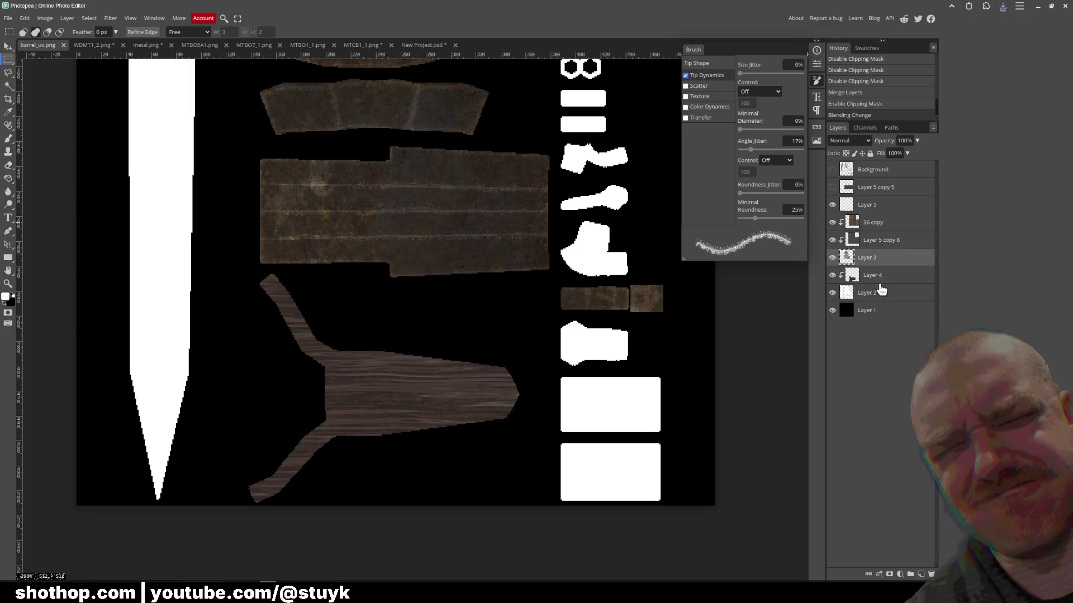
- Add two new empty layers and a Curves adjustment layer
click(919, 574)
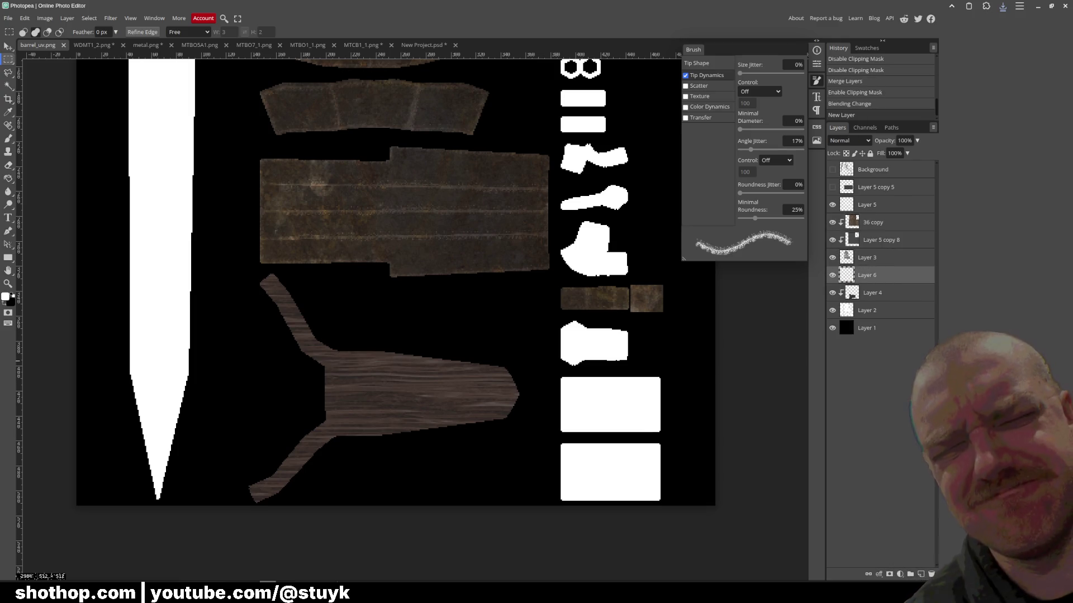
right_click(875, 272)
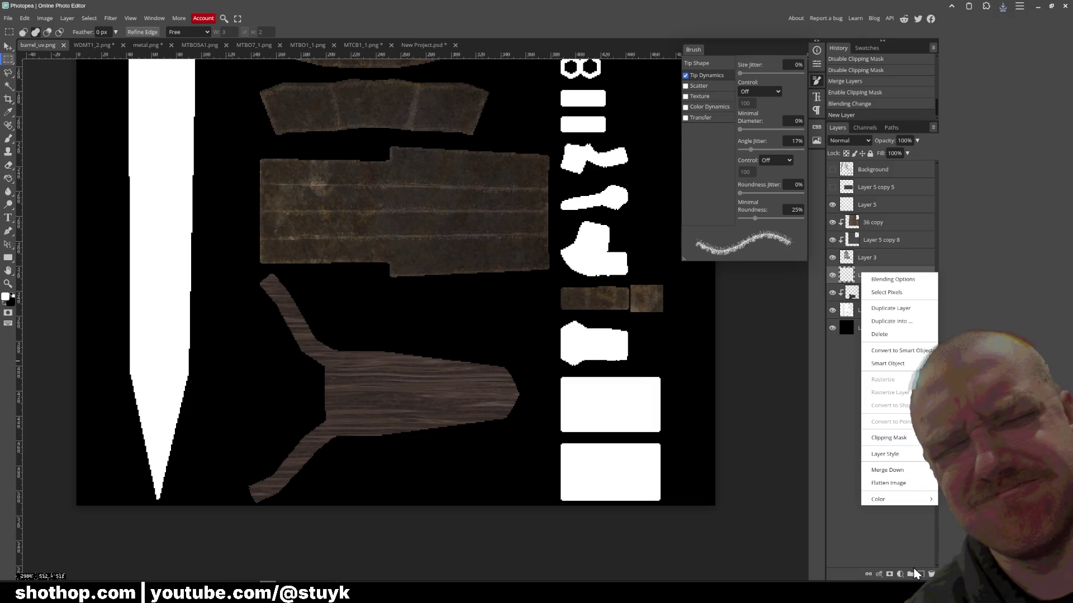
click(919, 574)
click(899, 574)
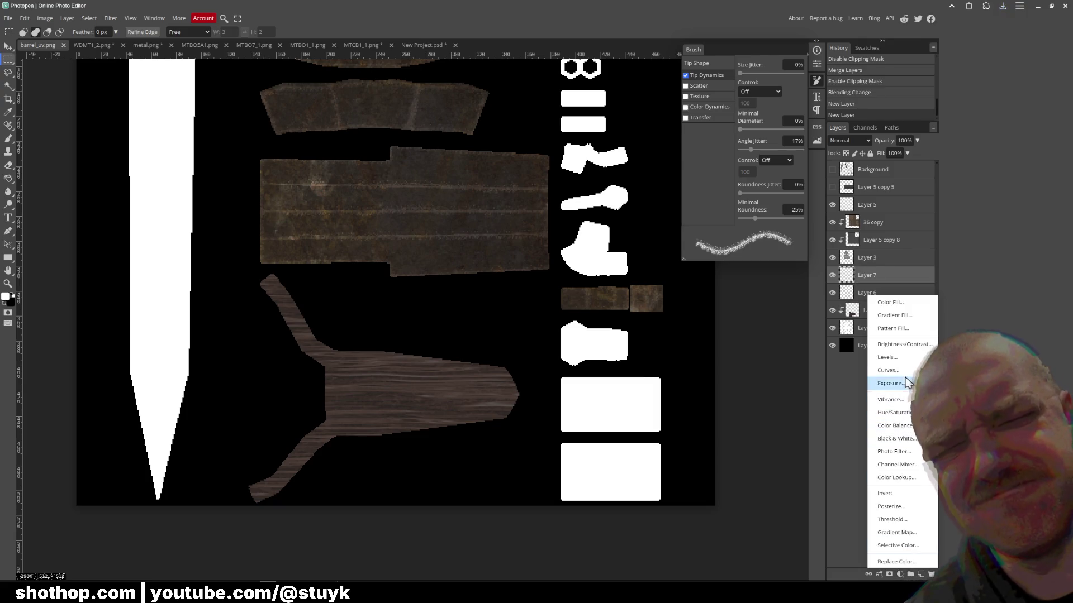
click(894, 353)
- Clip Curves 1 to Layer 4 and bend its curve to brighten the wood stock
drag(884, 295, 893, 319)
right_click(863, 311)
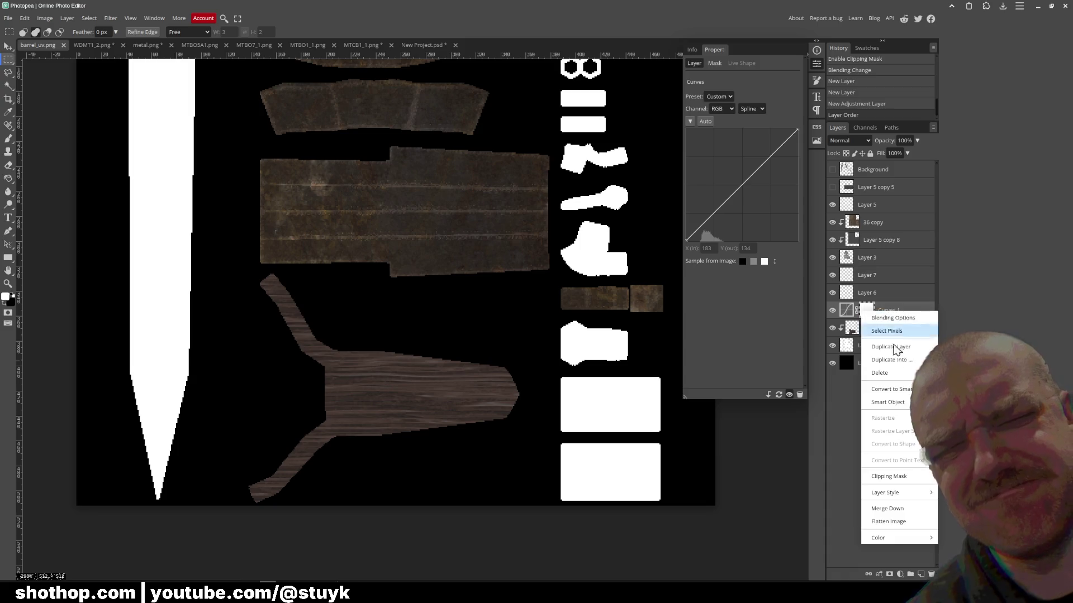
click(904, 476)
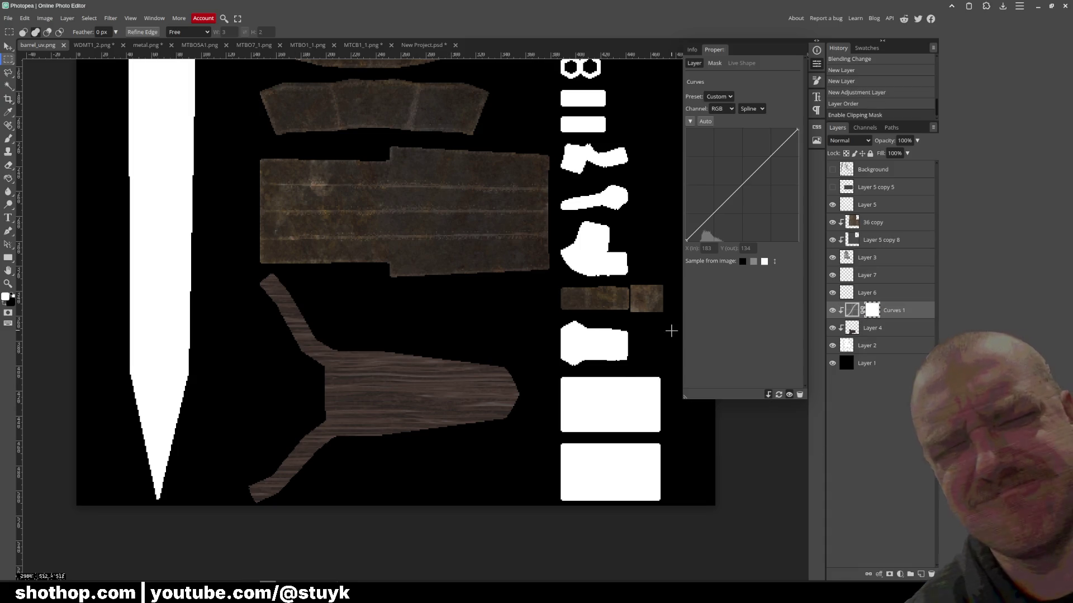
click(719, 223)
mouse_move(744, 190)
mouse_down()
mouse_move(760, 158)
mouse_move(737, 140)
mouse_move(757, 150)
mouse_up()
mouse_move(722, 220)
mouse_down()
mouse_move(713, 210)
mouse_move(720, 234)
mouse_move(720, 219)
mouse_up()
- Export the texture as PNG over the existing barrel_uv.png and bring Blender forward
click(8, 19)
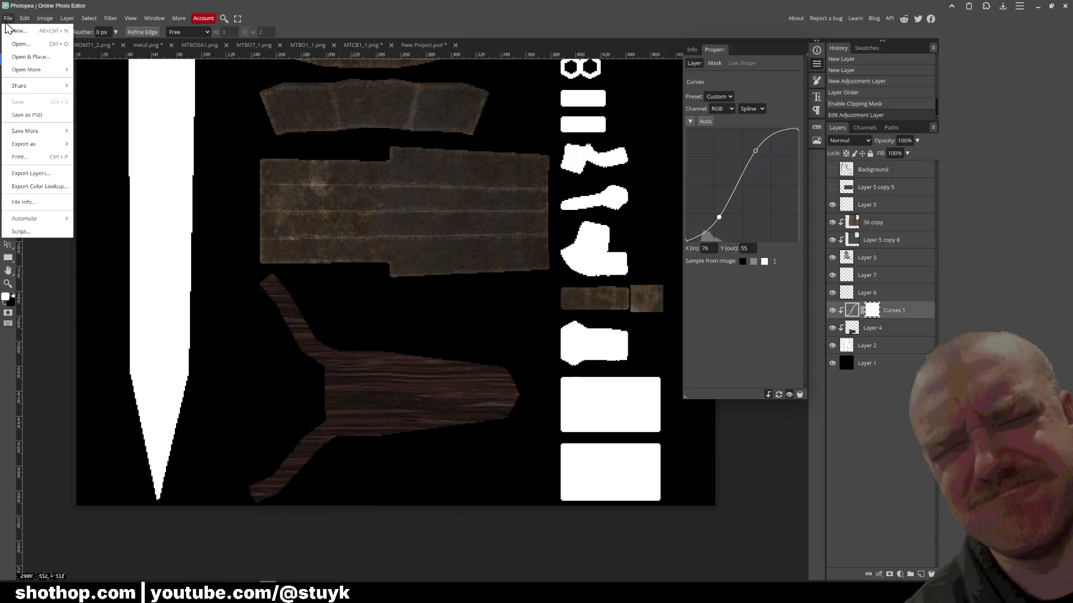
mouse_move(34, 135)
click(92, 144)
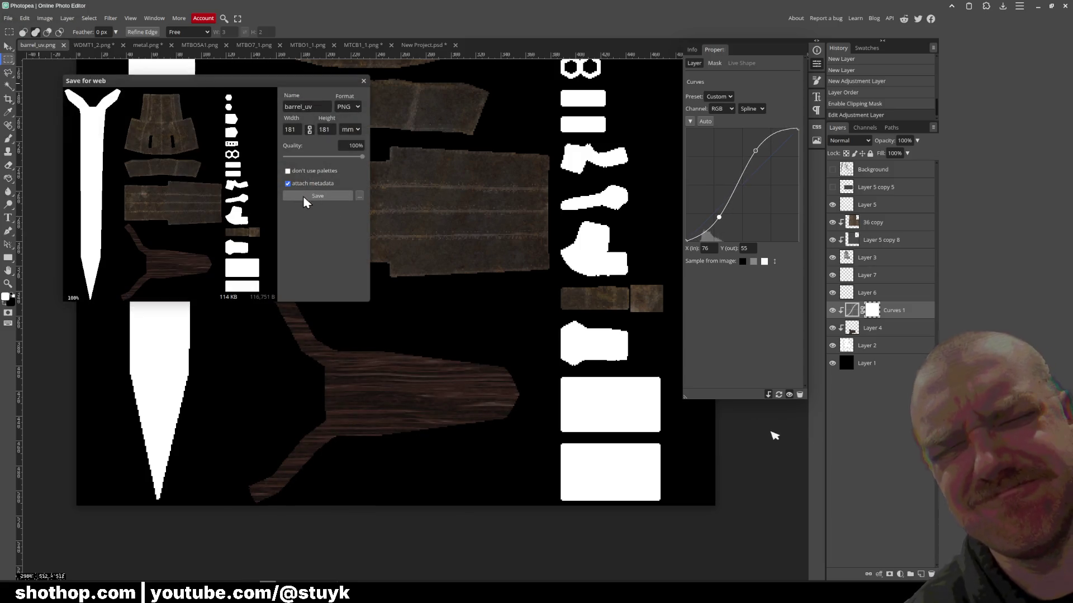
click(343, 196)
click(407, 134)
click(744, 462)
click(603, 308)
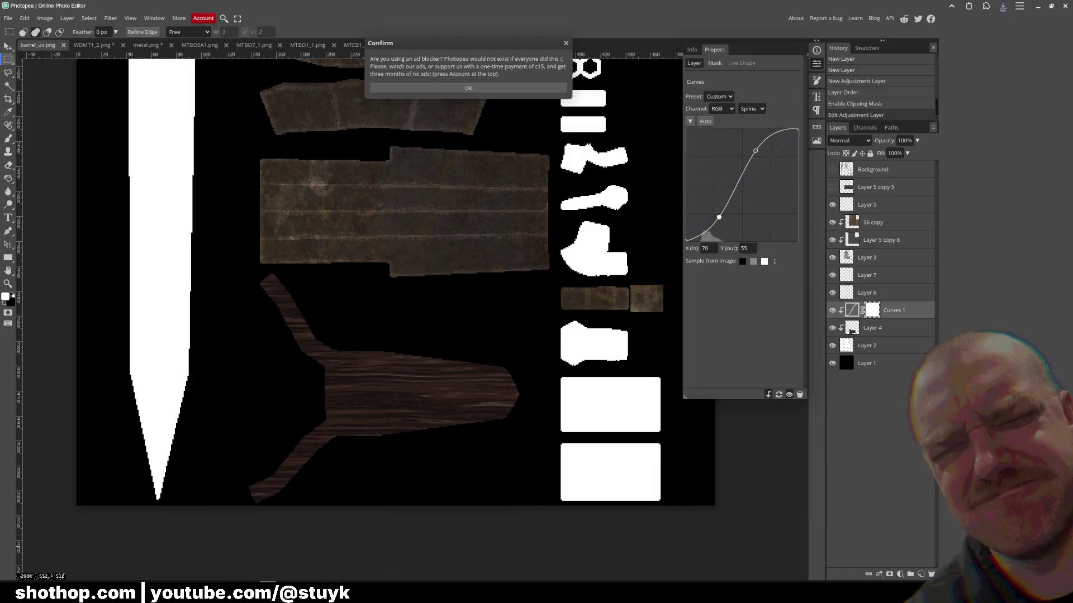
click(305, 581)
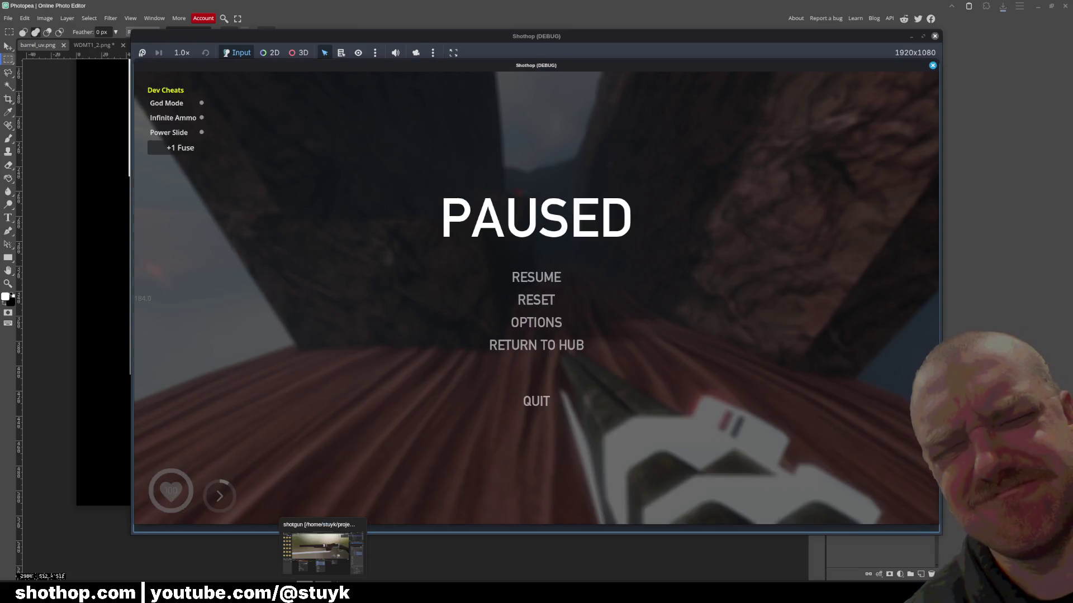
click(322, 553)
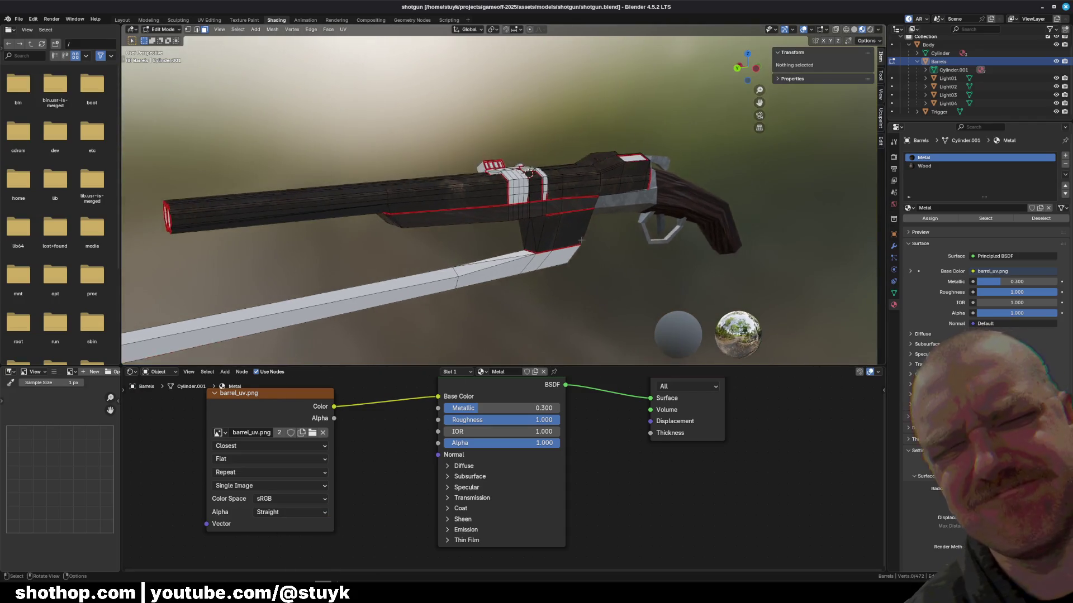
- Keep Metal on the first slot, select the Wood slot, and set Roughness and IOR to 1.000
scroll(524, 259, up, 3)
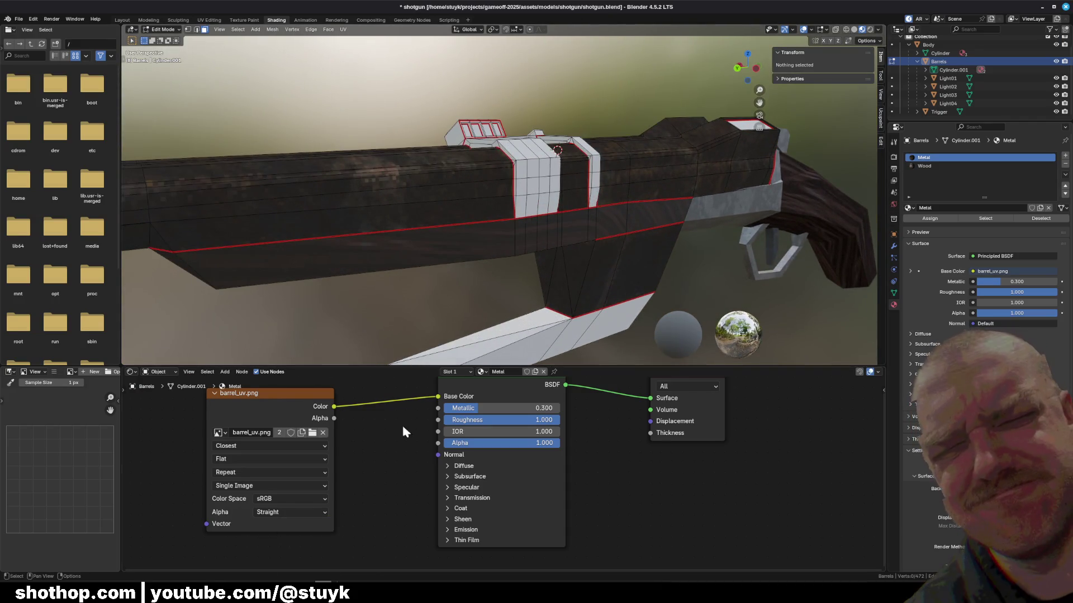
scroll(406, 421, down, 1)
click(481, 371)
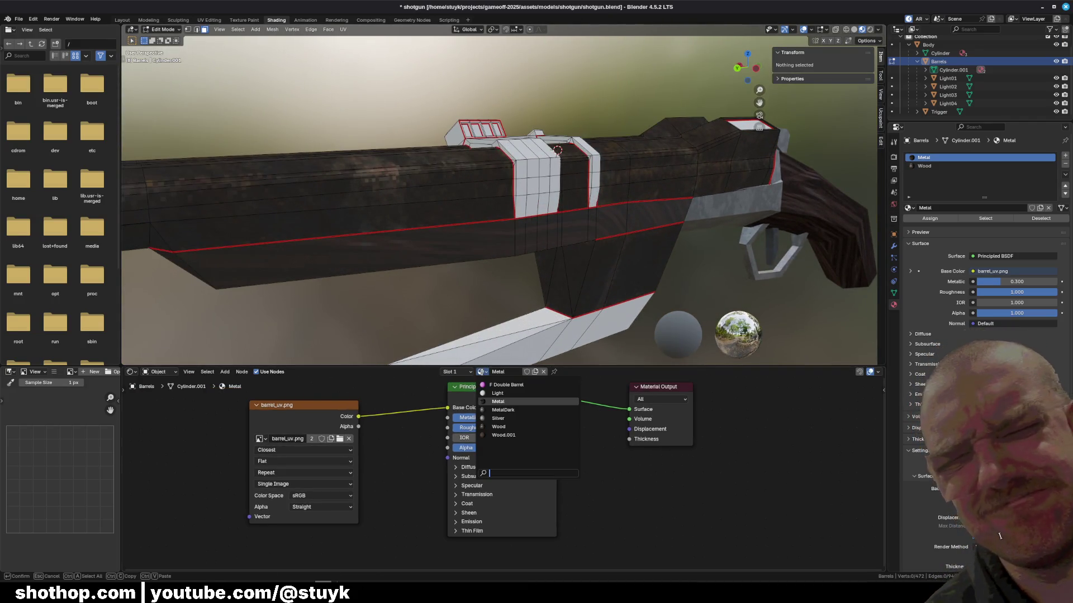
click(500, 426)
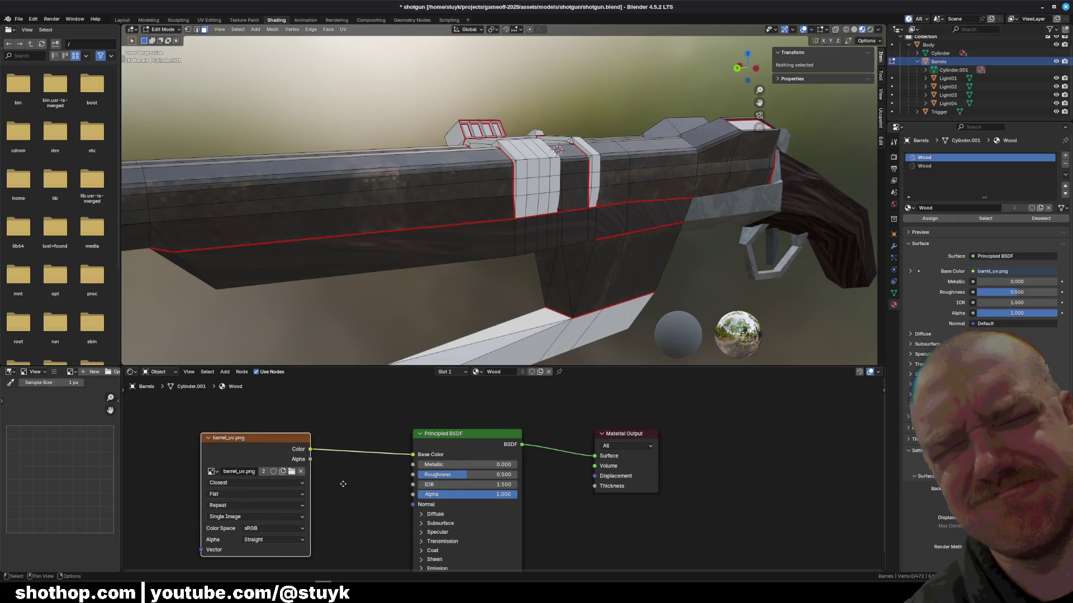
drag(344, 484, 366, 479)
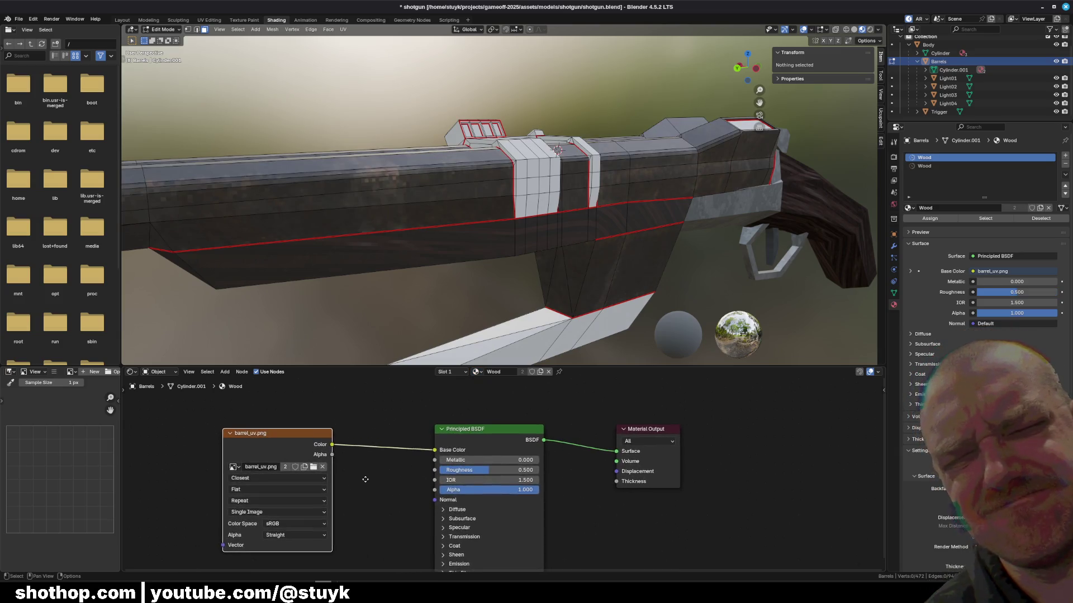
click(392, 413)
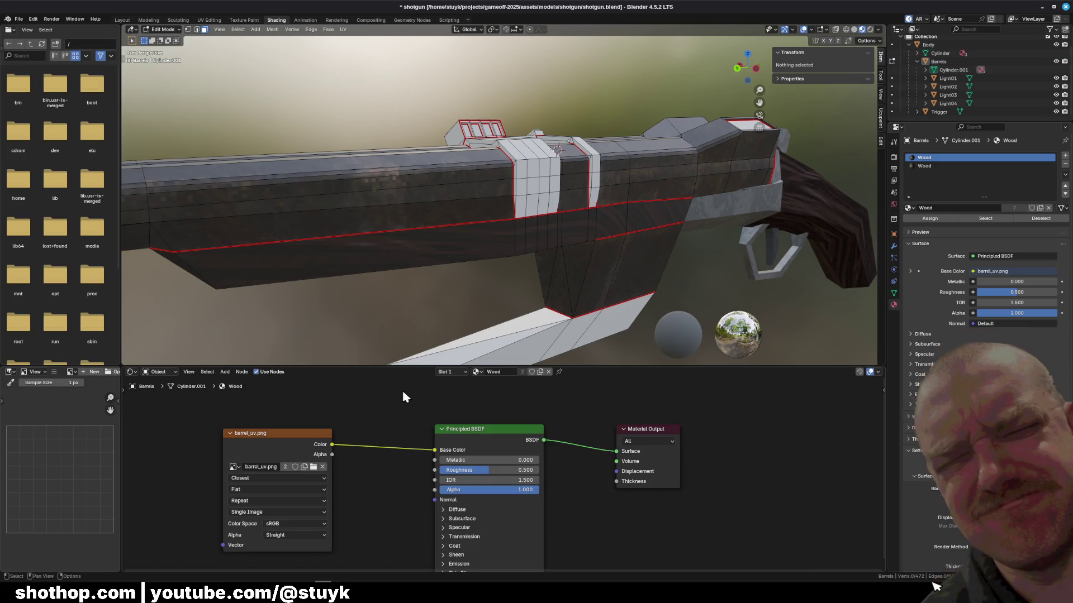
click(478, 372)
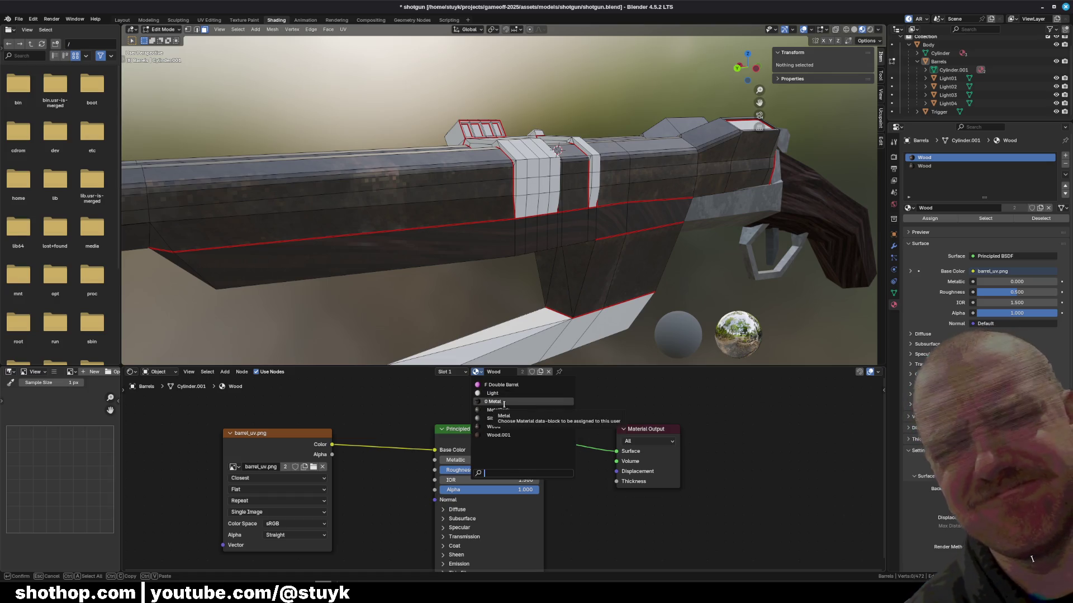
click(503, 402)
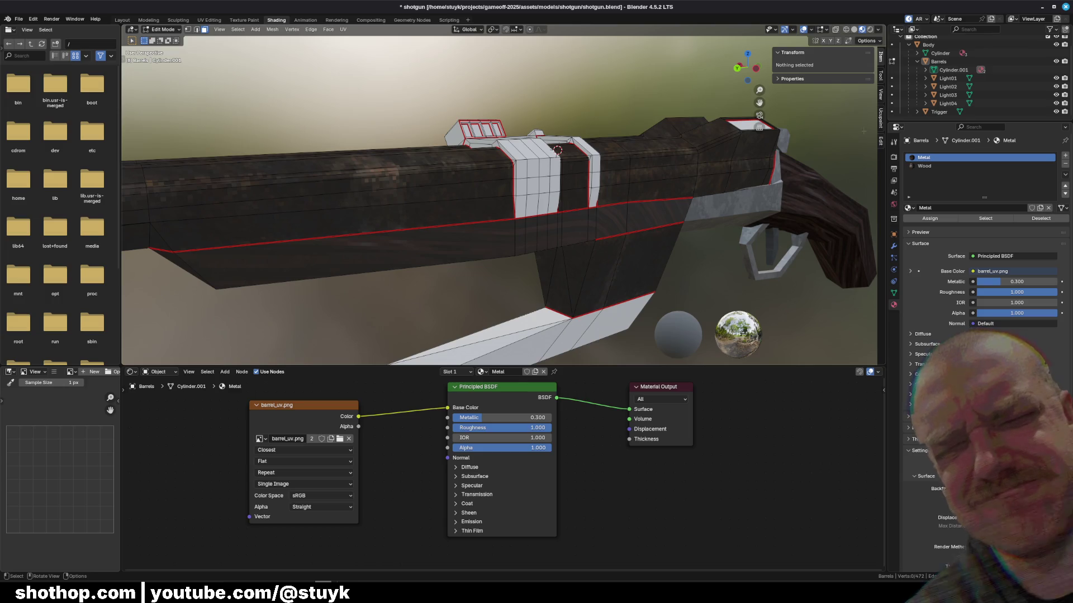
click(923, 166)
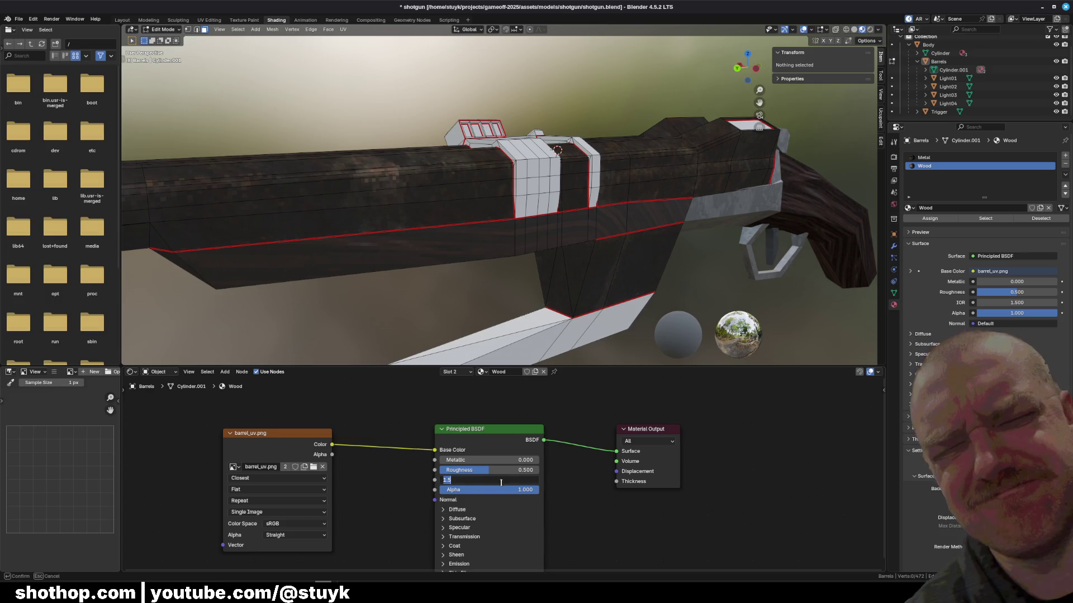
key(Return)
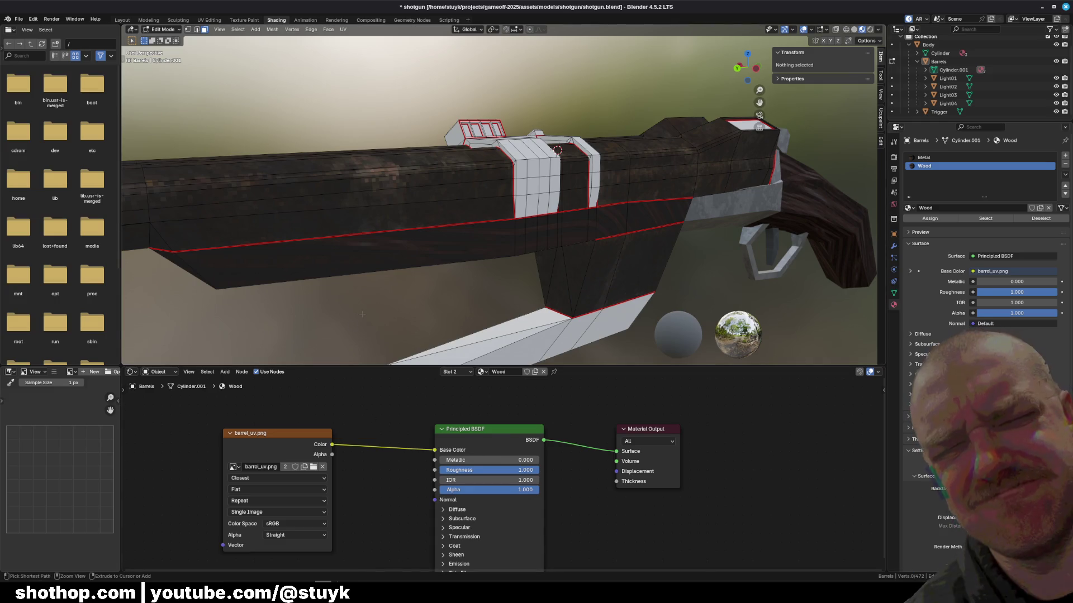
- Save shotgun.blend, orbit the model, and bring the paused game window forward
key(ctrl+s)
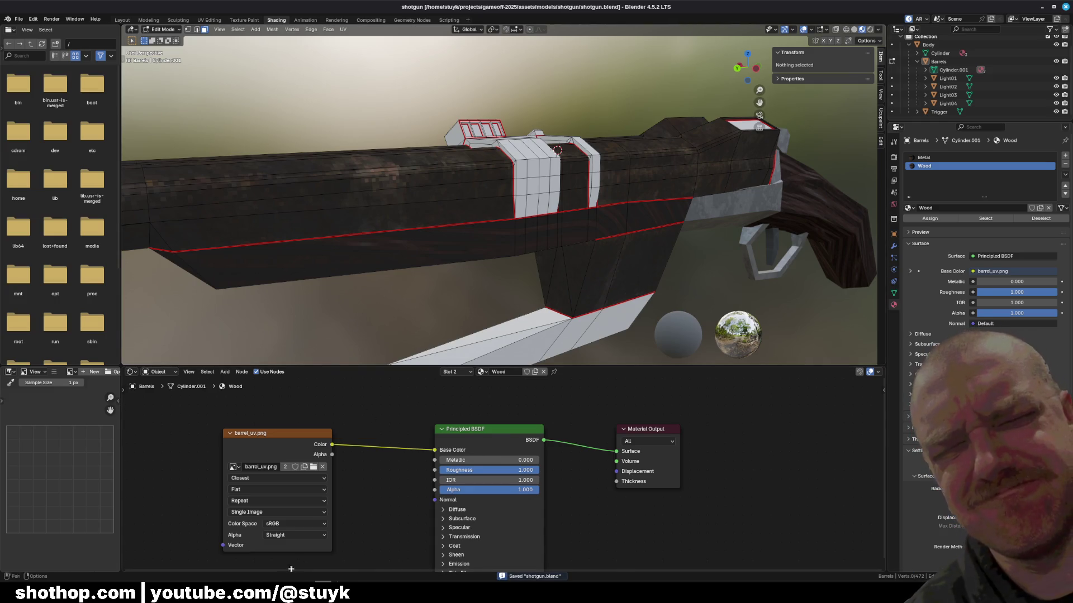
drag(391, 291, 415, 287)
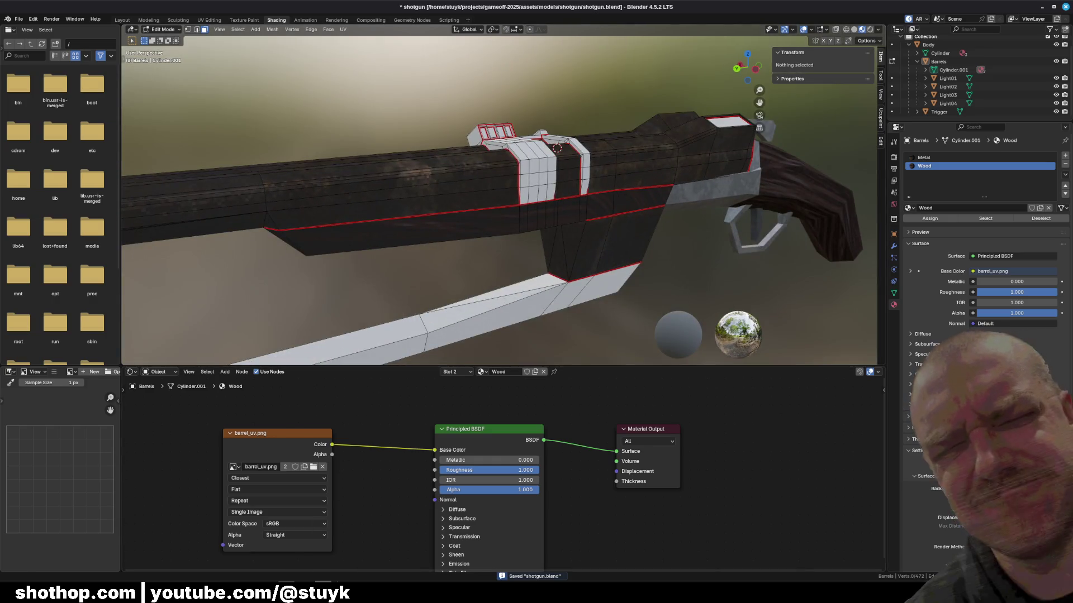
key(alt+Tab)
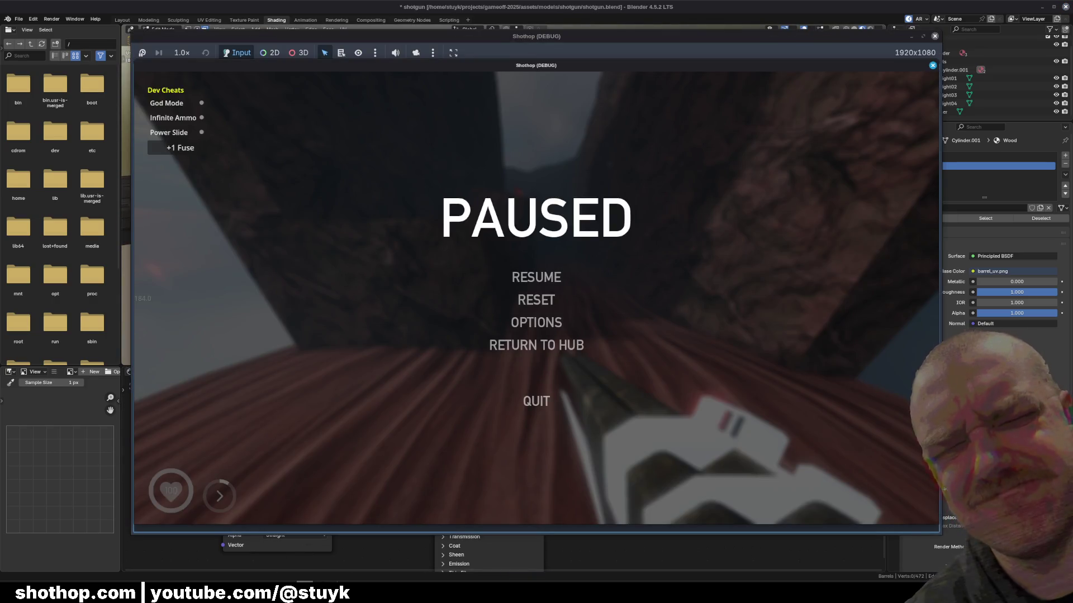
- Relaunch the game from the Godot editor and fire the shotgun at the canyon rock wall while moving
key(alt+Tab)
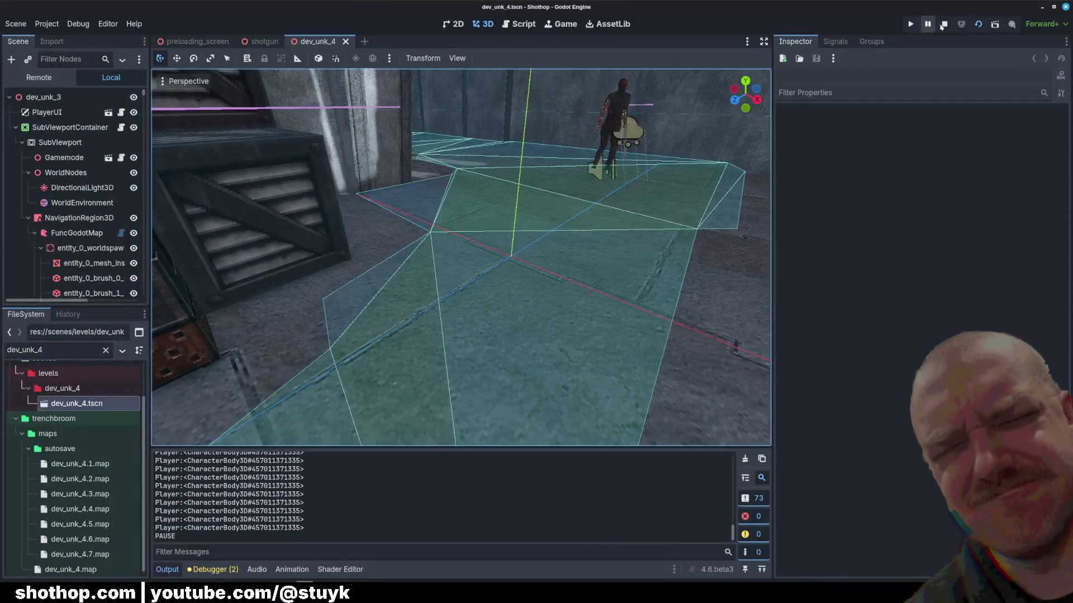
click(975, 25)
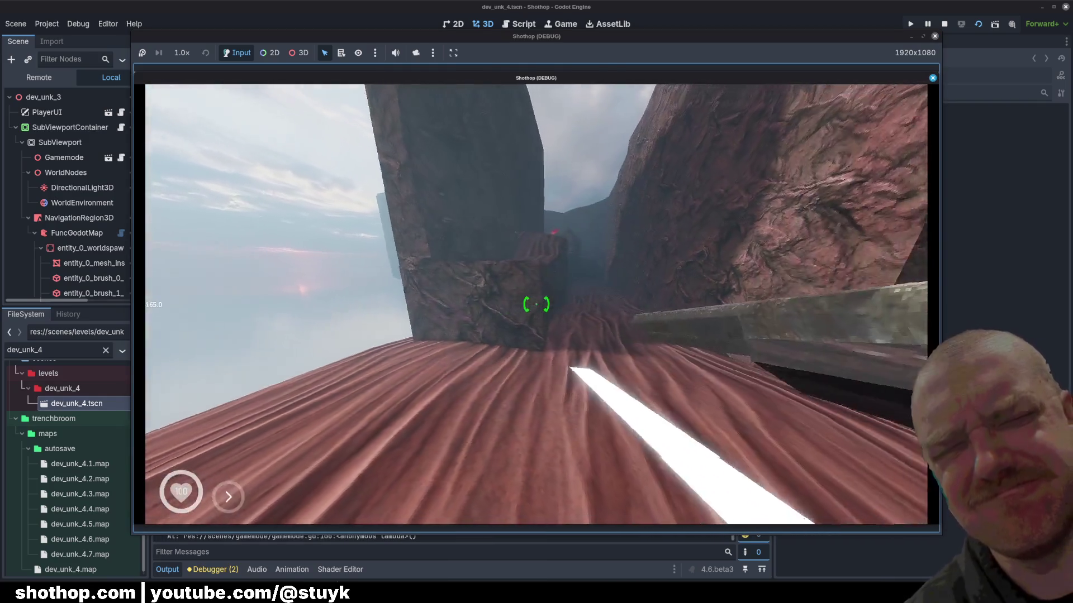
click(537, 305)
key(shift)
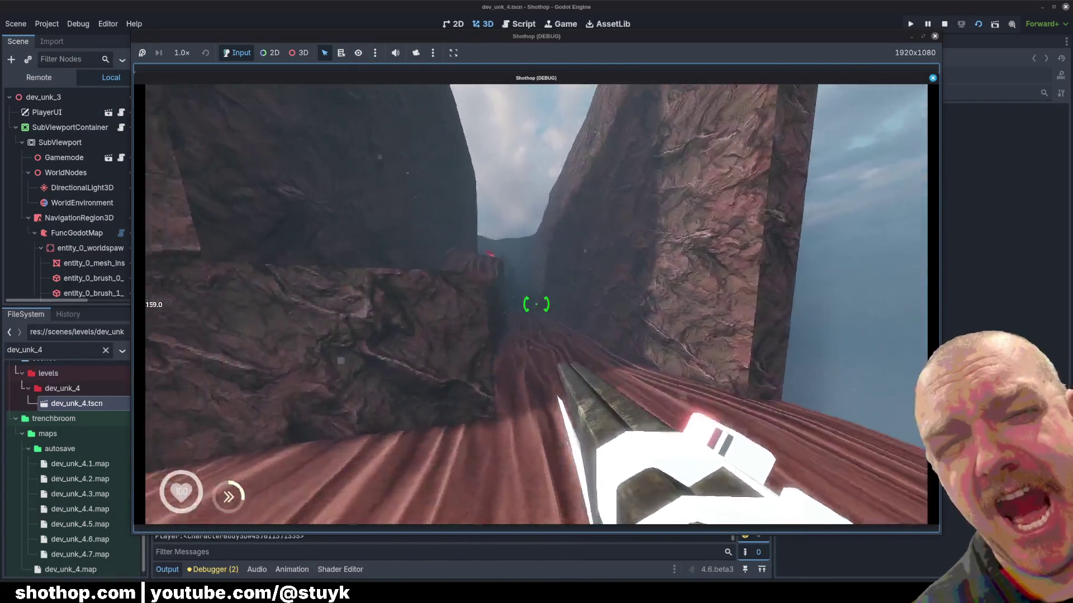
key(shift)
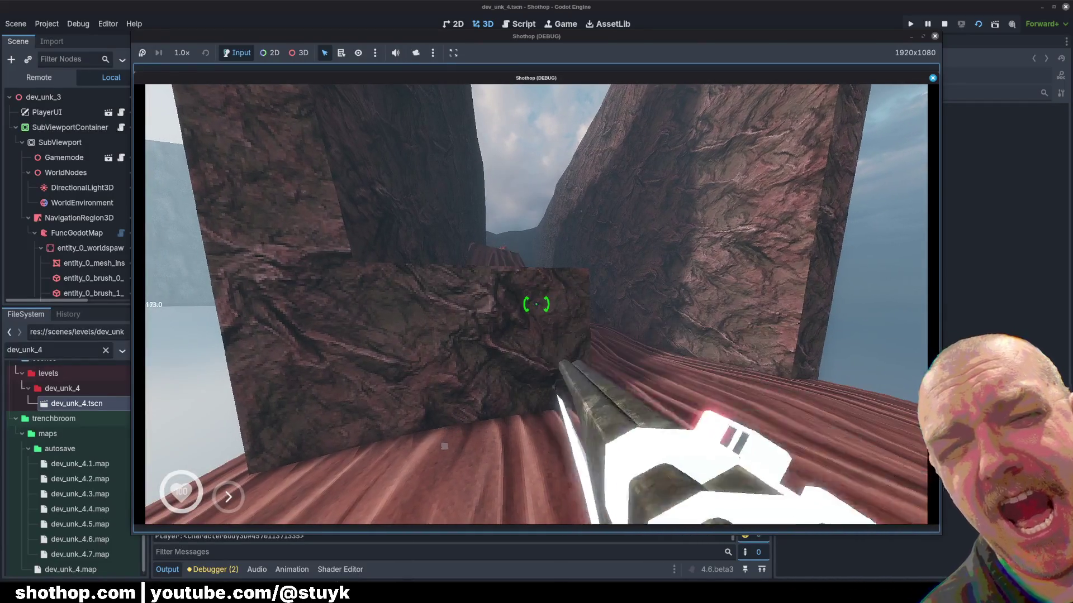
click(536, 305)
key(shift)
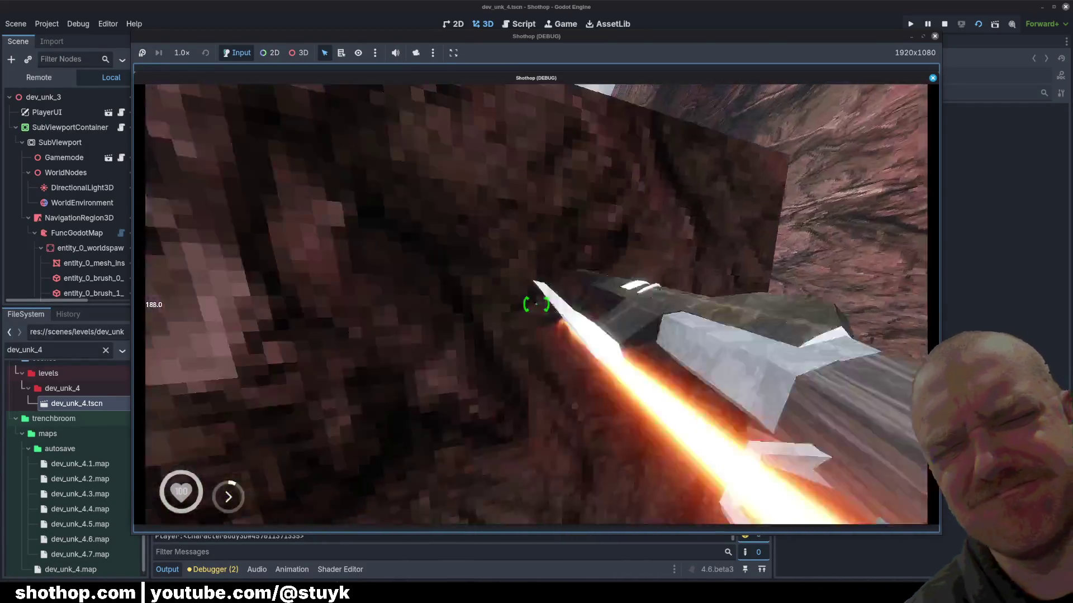
click(537, 305)
click(537, 304)
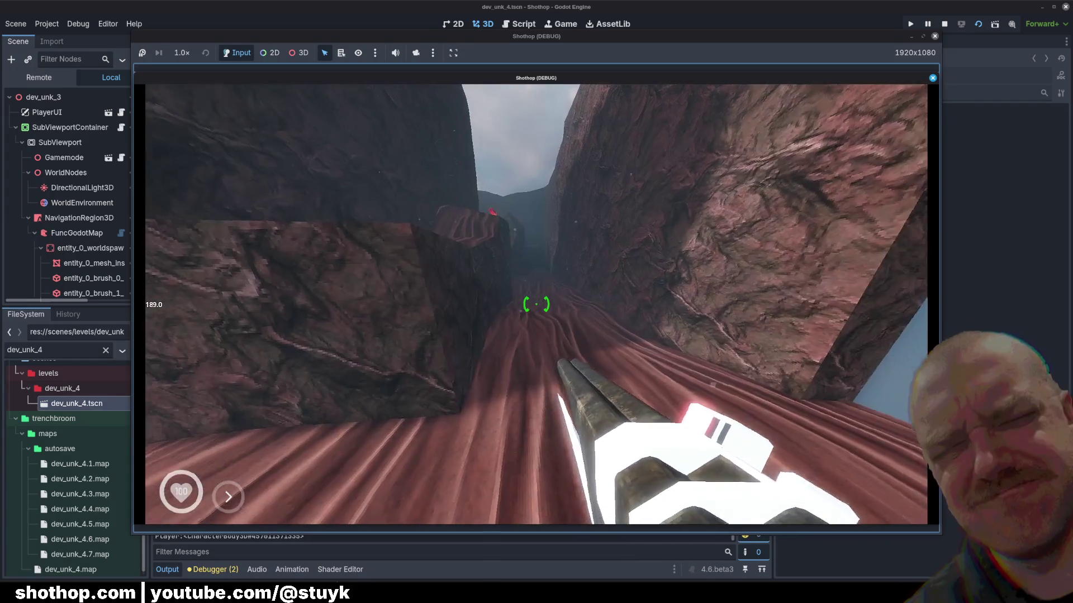
- Pause the game, resume it, and pause it again with Escape
key(Escape)
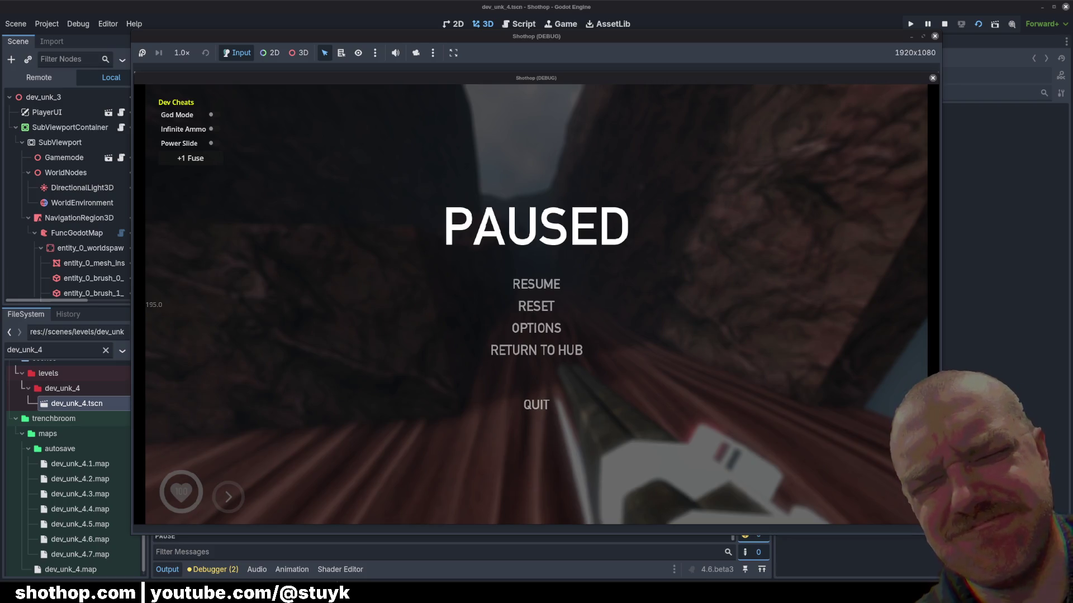
click(482, 330)
key(Escape)
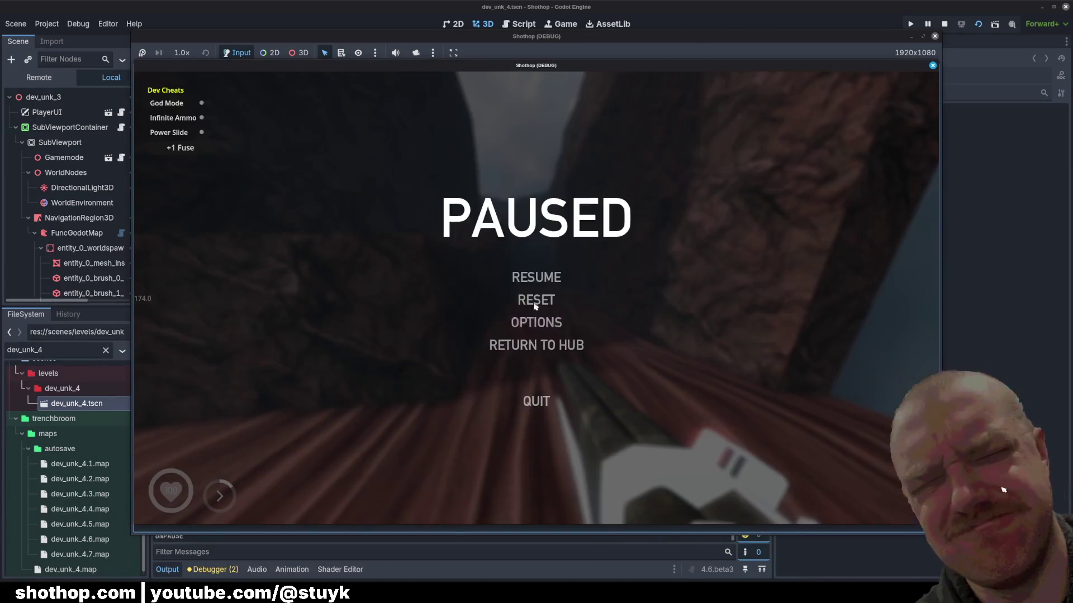
key(Escape)
key(Escape)
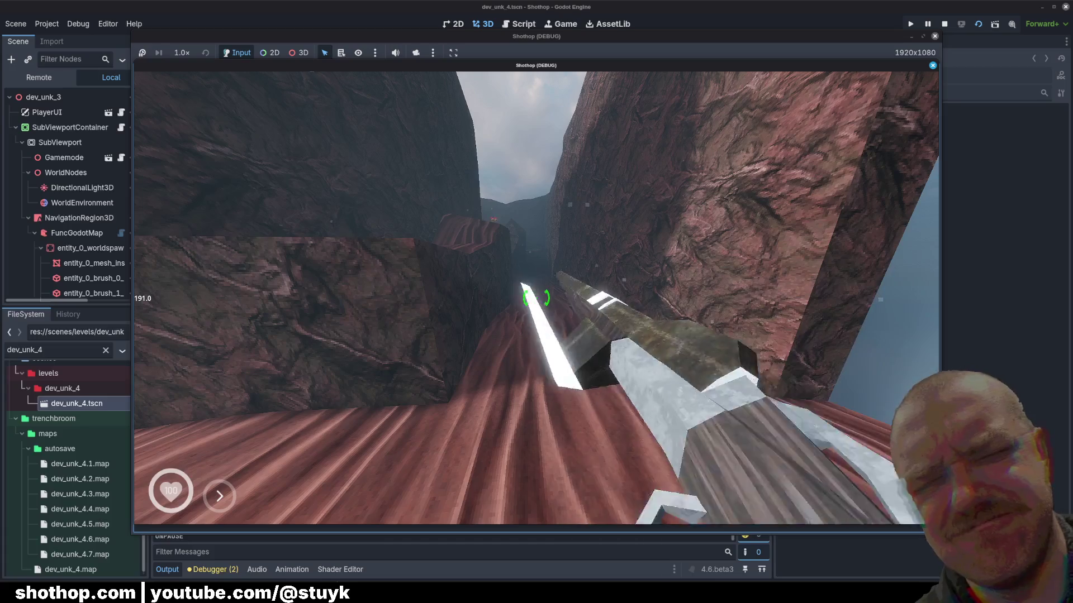
key(Escape)
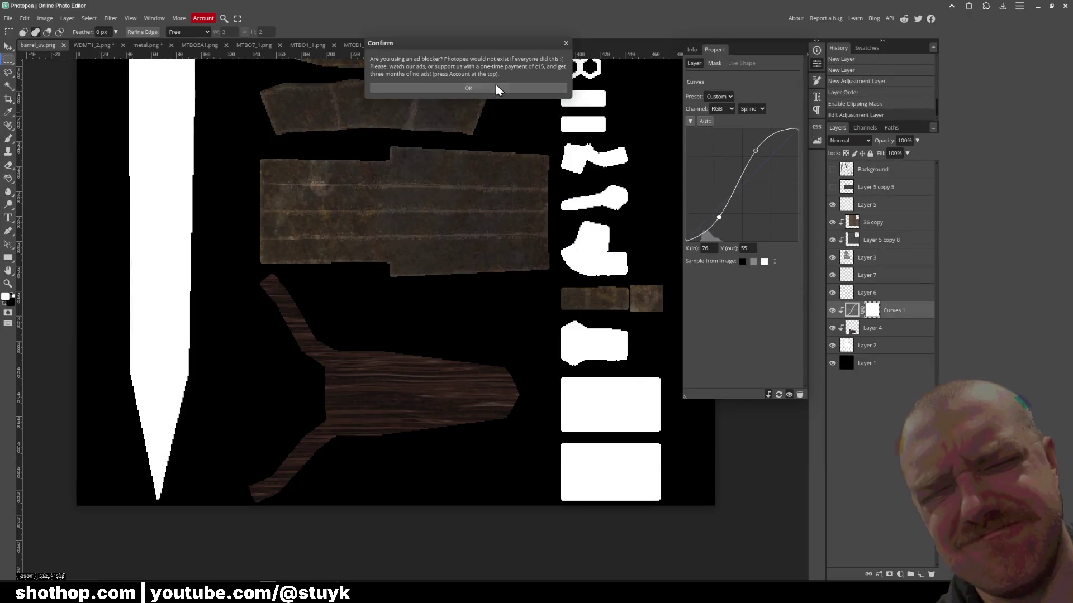
- Save the layered project over barrel_uv.psd in the shotgun folder
click(468, 88)
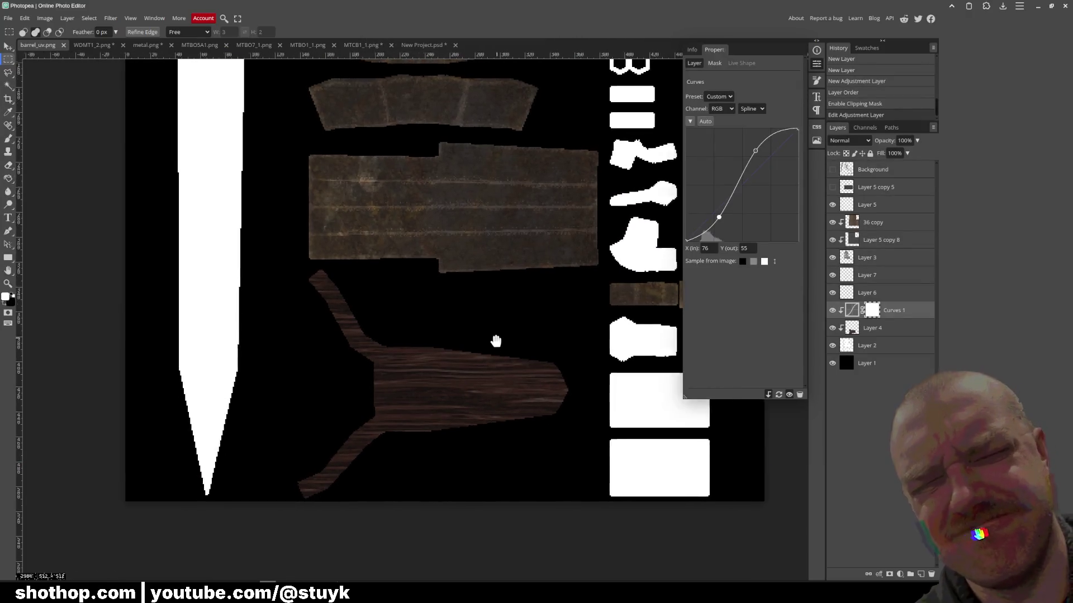
scroll(679, 442, up, 2)
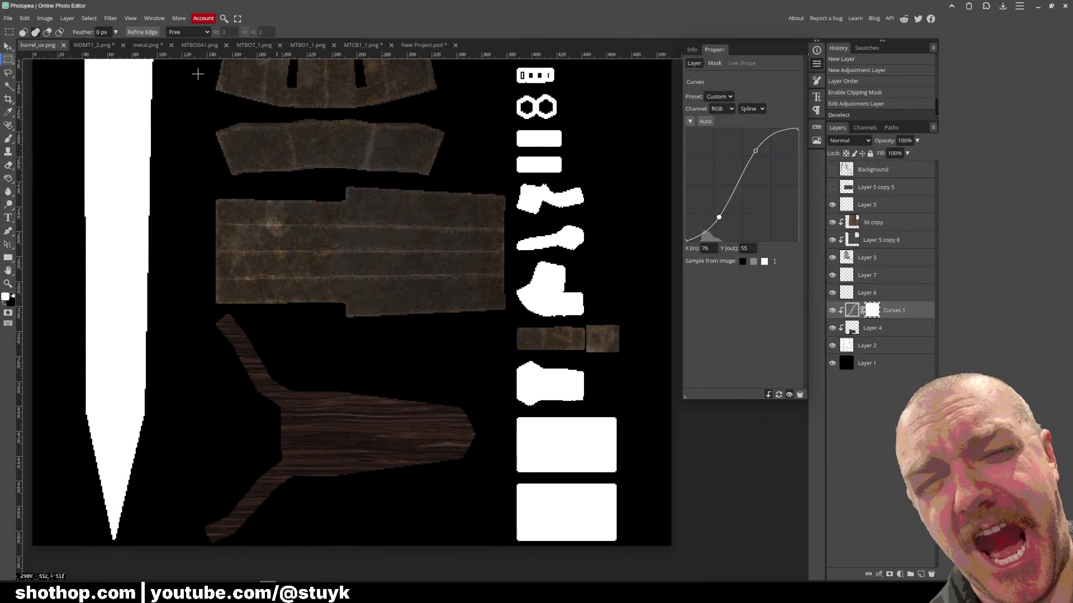
click(8, 18)
click(22, 116)
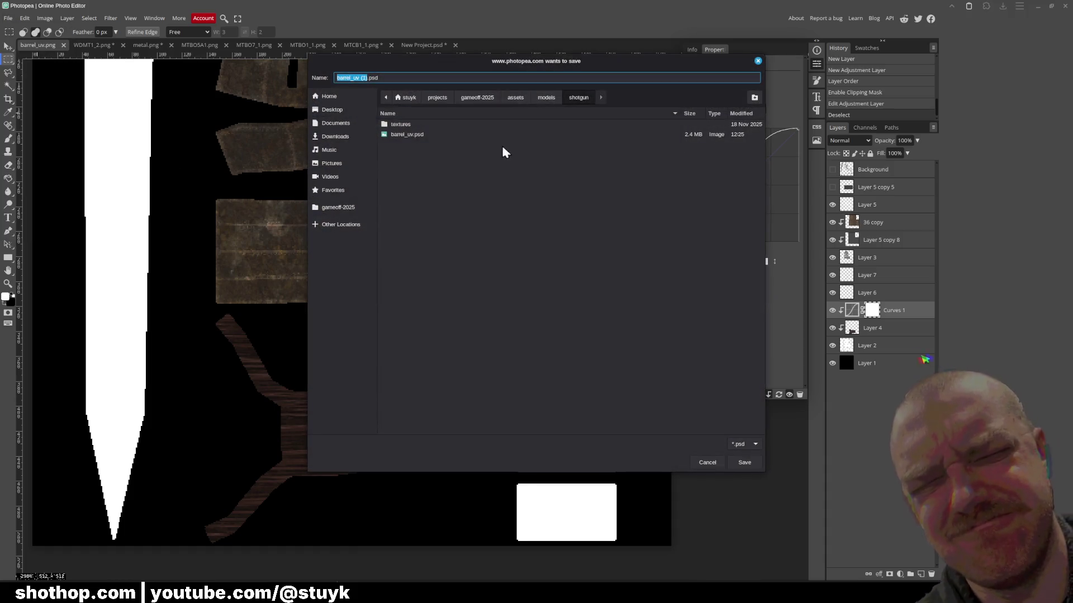
double_click(444, 129)
click(575, 101)
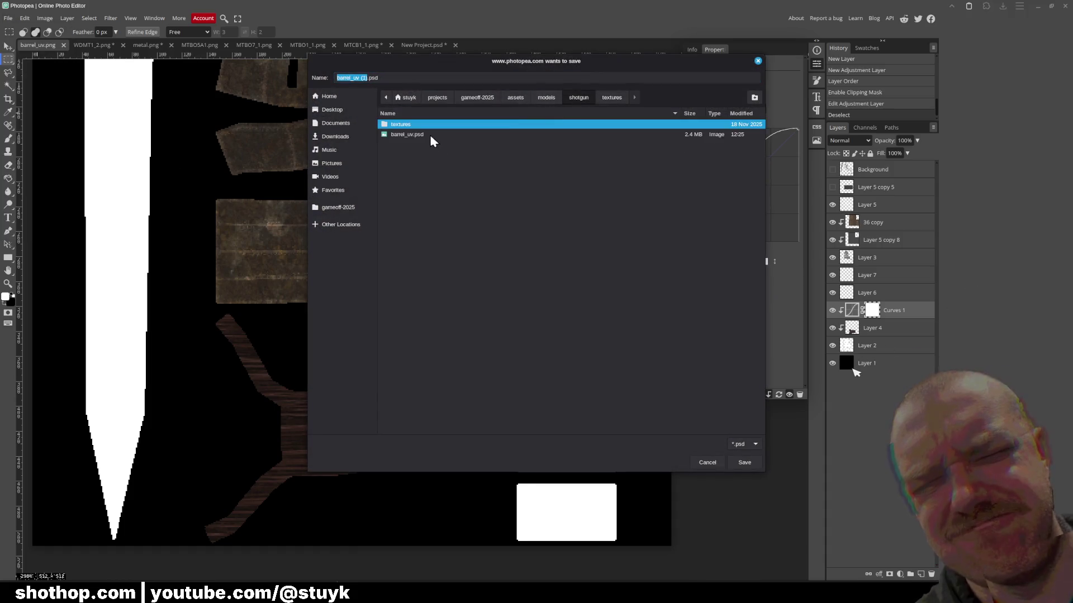
click(430, 135)
key(Return)
click(592, 304)
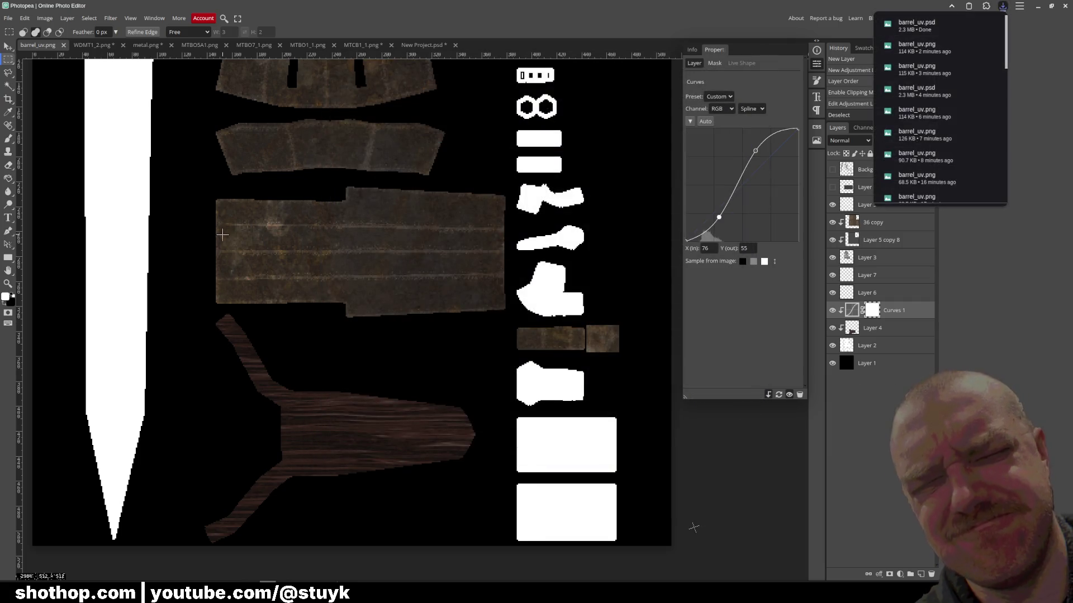
- Magic Wand-select the white Y-shaped blade area on Layer 2
drag(259, 302, 393, 372)
scroll(369, 201, down, 2)
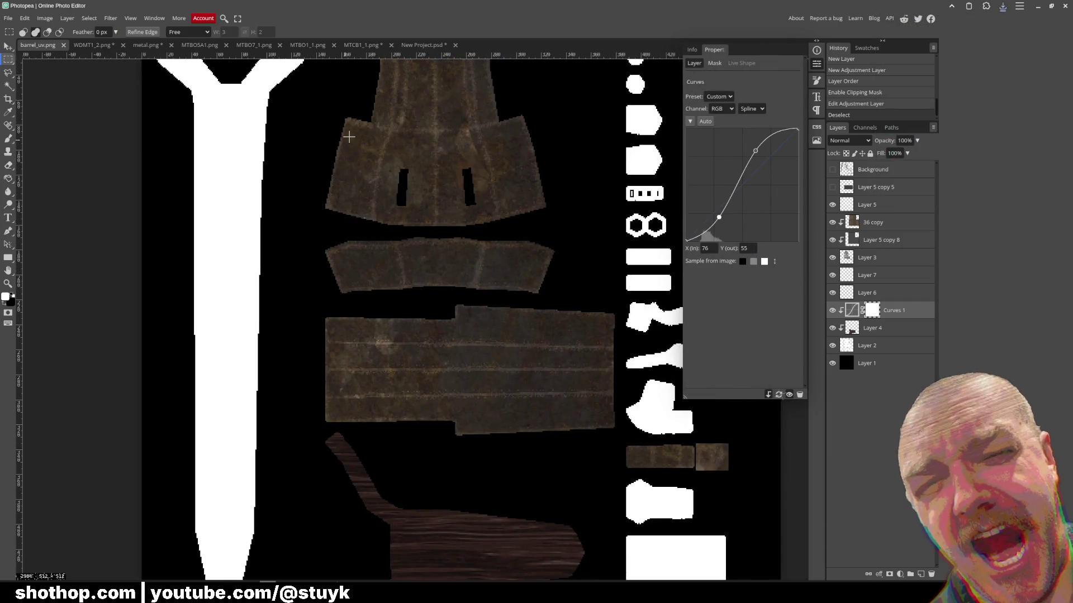
click(312, 47)
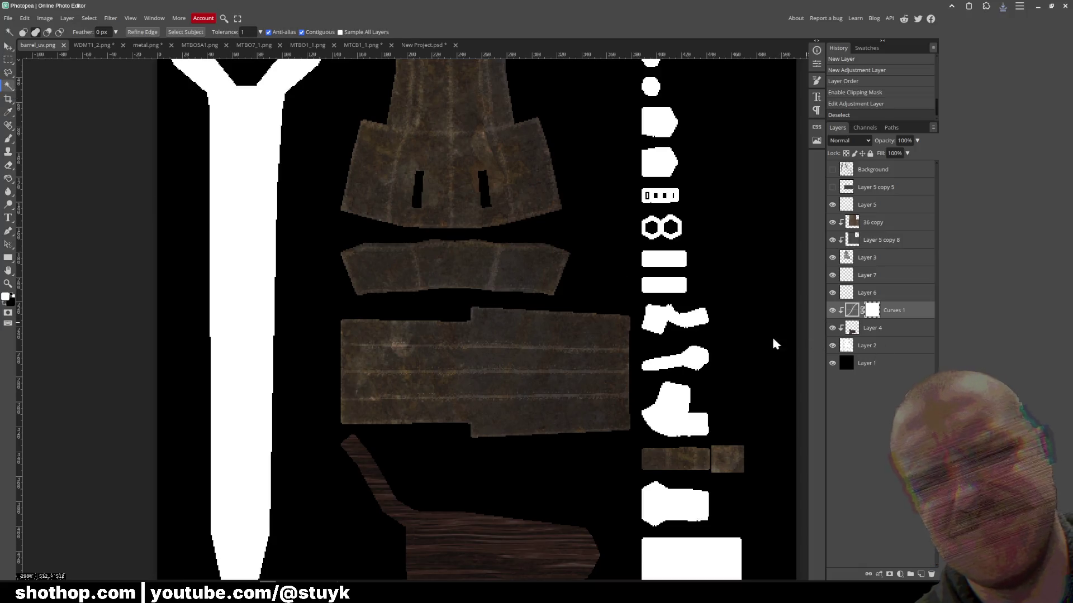
click(874, 351)
click(238, 289)
scroll(364, 282, up, 2)
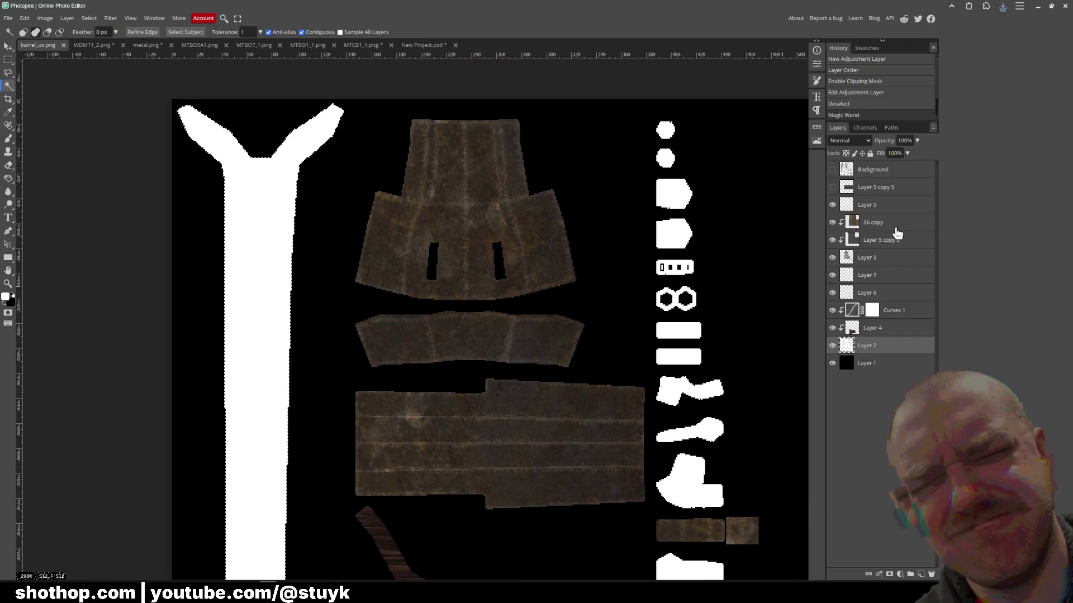
- Fill the blade selection on a new Layer 8, deselect, and paste the grey metal texture
click(870, 174)
click(921, 574)
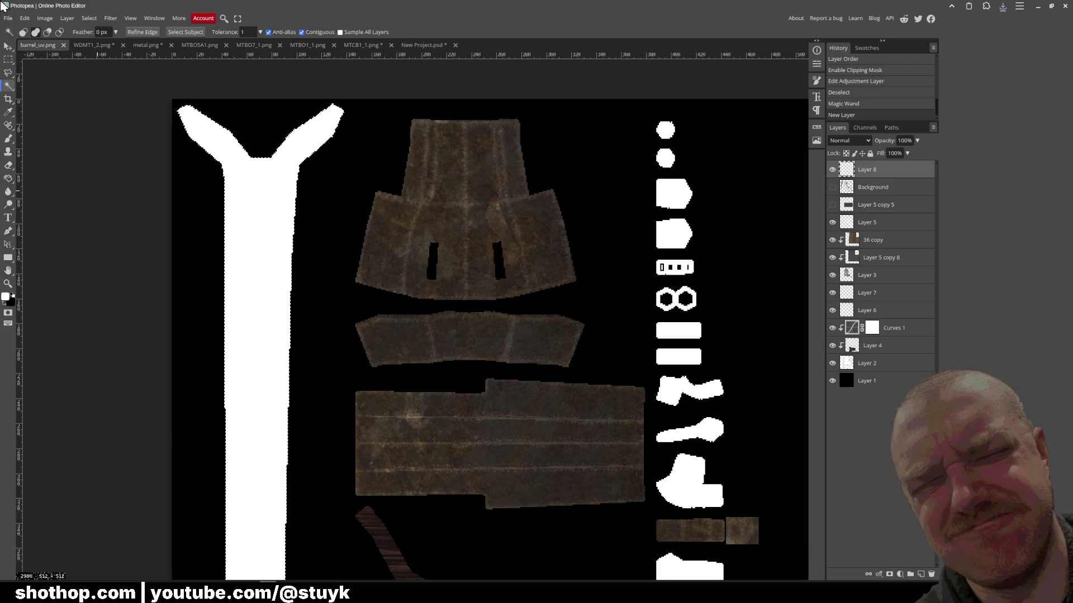
click(9, 47)
click(901, 347)
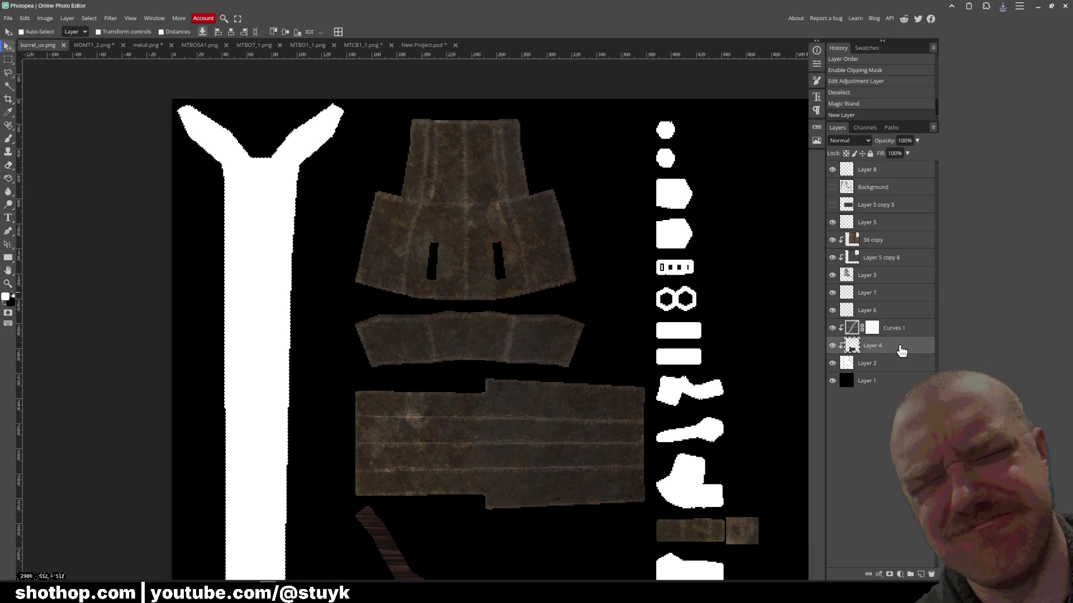
click(888, 171)
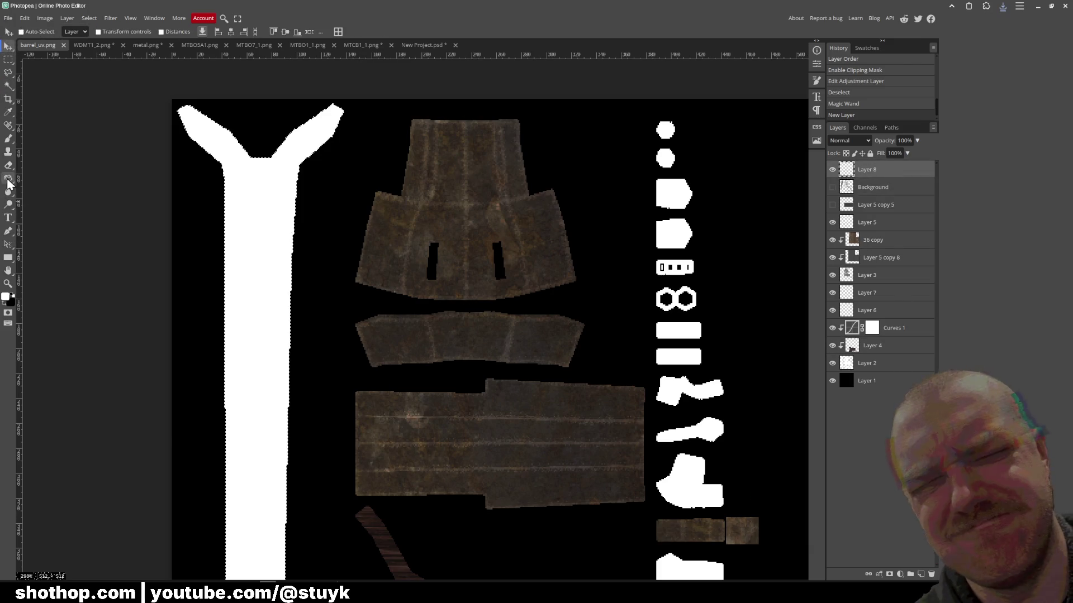
click(9, 182)
click(8, 47)
key(ctrl+d)
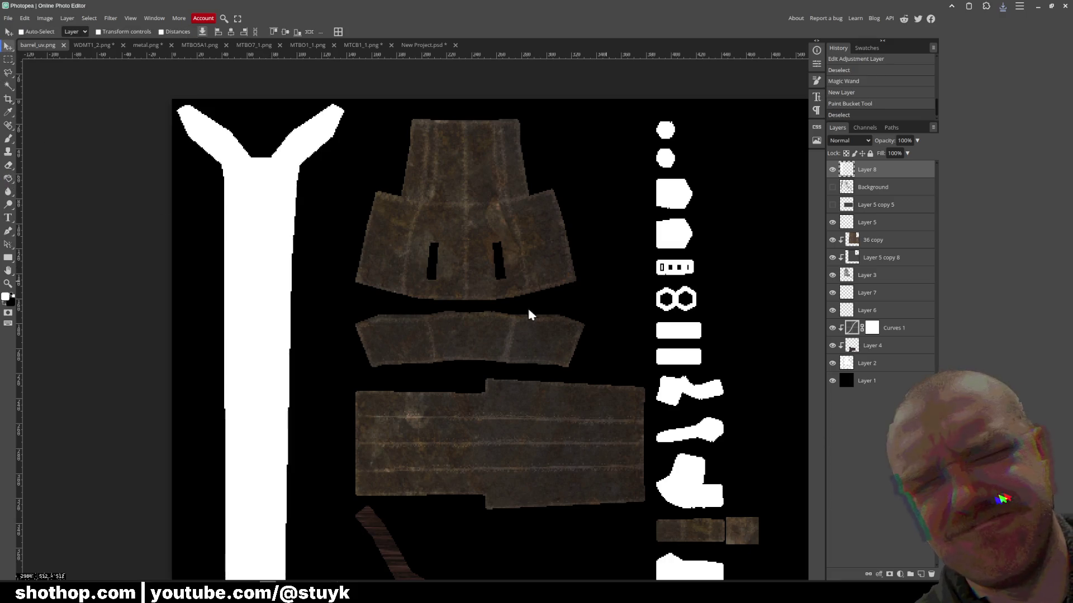
key(ctrl+v)
- Move the pasted grey texture to the top-left and shrink it to about 59%
mouse_move(490, 359)
mouse_down()
mouse_move(363, 214)
mouse_move(329, 200)
mouse_up()
click(25, 18)
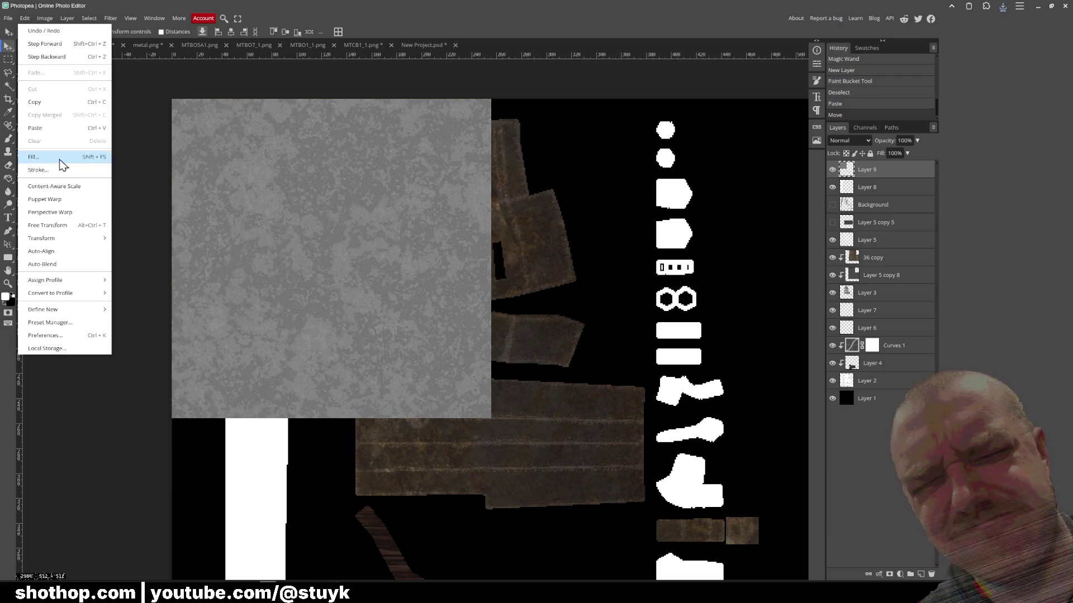
click(75, 226)
mouse_move(492, 416)
mouse_down()
mouse_move(300, 267)
mouse_move(342, 292)
mouse_move(367, 290)
mouse_move(354, 270)
mouse_move(350, 283)
mouse_move(374, 304)
mouse_move(367, 296)
mouse_up()
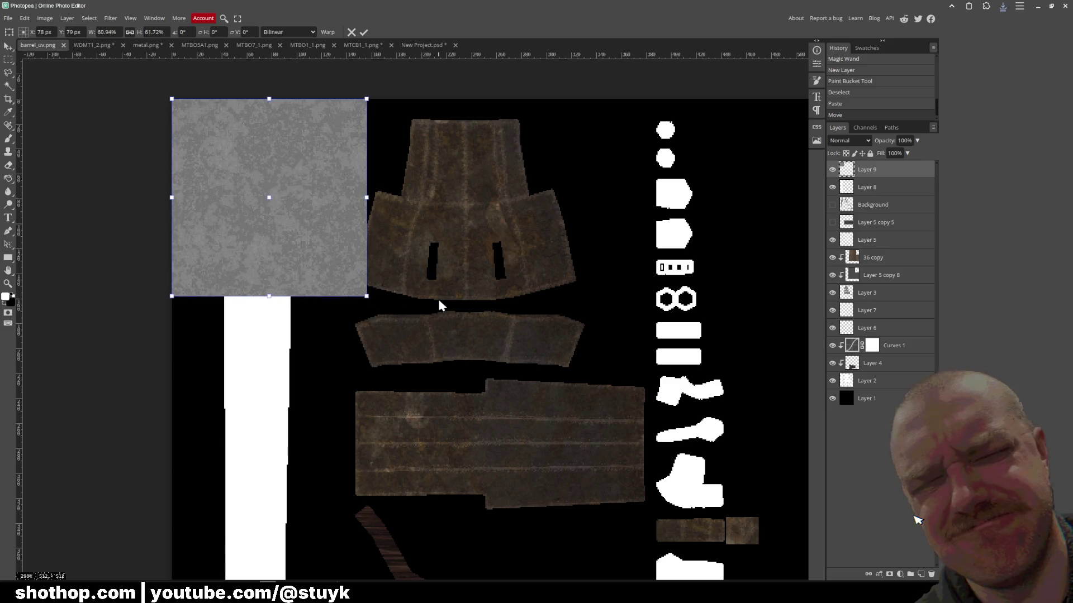
key(Return)
- Tile two copies of the grey square down the blade, merge them, and clip to the blade shape
mouse_move(300, 143)
mouse_down()
mouse_move(309, 359)
mouse_move(290, 334)
mouse_up()
scroll(305, 407, down, 5)
mouse_move(318, 278)
mouse_down()
mouse_move(326, 210)
mouse_move(313, 391)
mouse_move(307, 383)
mouse_move(302, 400)
mouse_move(302, 546)
mouse_move(300, 524)
mouse_move(321, 498)
mouse_up()
shift+click(872, 228)
right_click(872, 222)
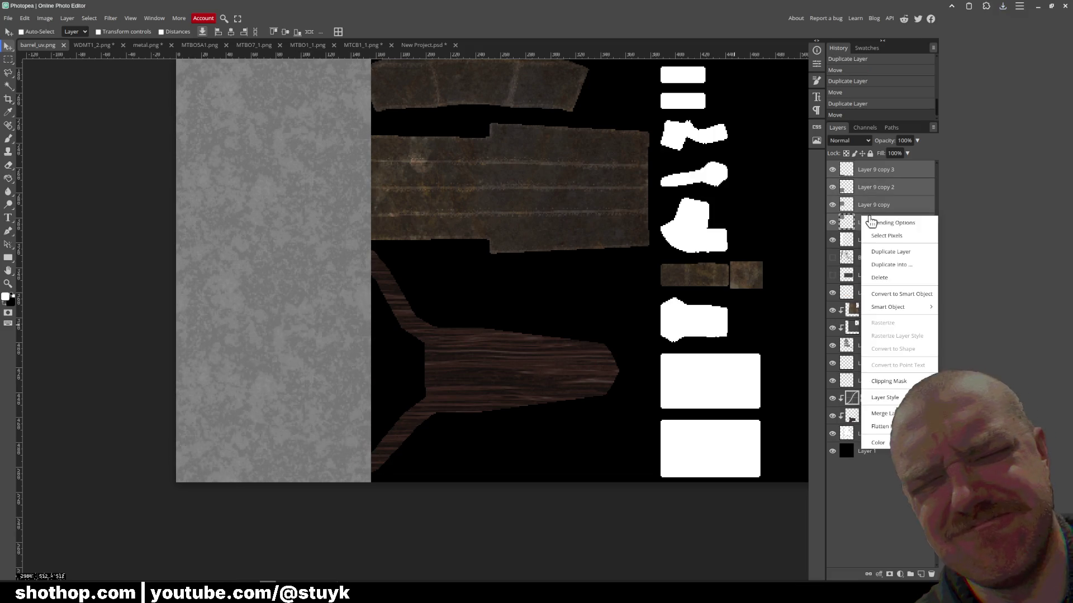
click(887, 413)
right_click(902, 183)
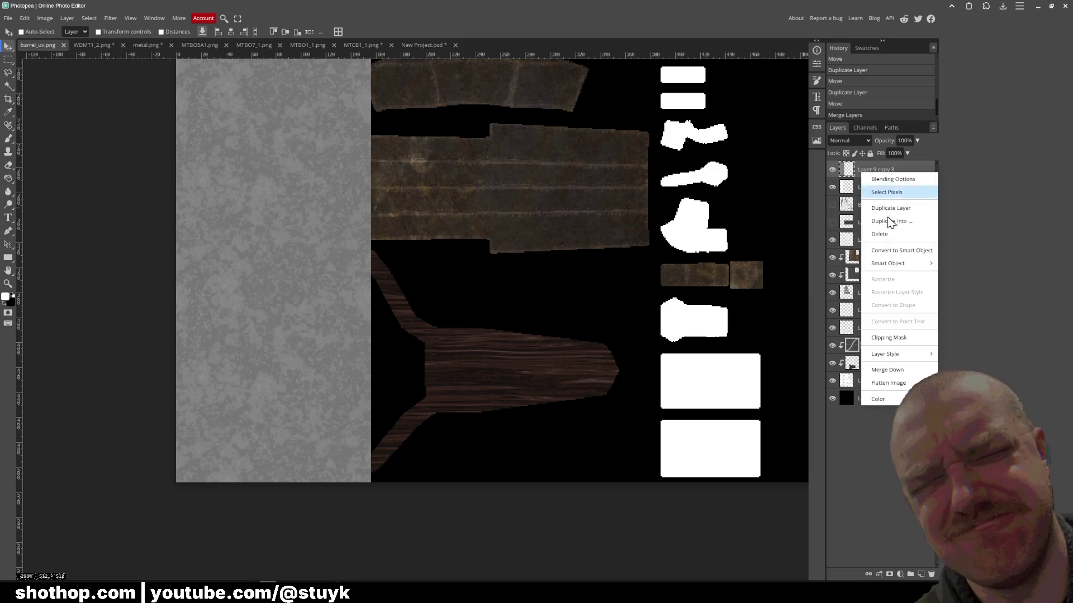
click(898, 339)
- Apply Hue/Saturation with Saturation -100 and Lightness -17 to the grey texture
scroll(405, 195, down, 2)
scroll(427, 376, up, 2)
key(ctrl+u)
mouse_move(134, 148)
mouse_down()
mouse_move(103, 160)
mouse_move(154, 161)
mouse_move(50, 166)
mouse_up()
drag(133, 173, 124, 178)
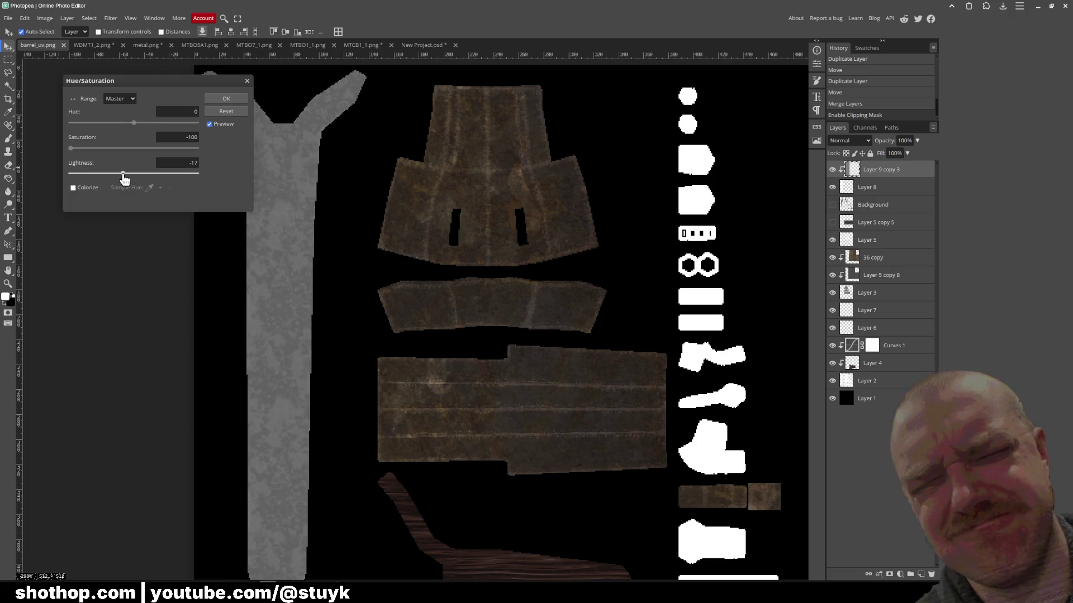
click(227, 99)
mouse_move(383, 267)
mouse_down()
mouse_move(375, 203)
mouse_move(389, 175)
mouse_up()
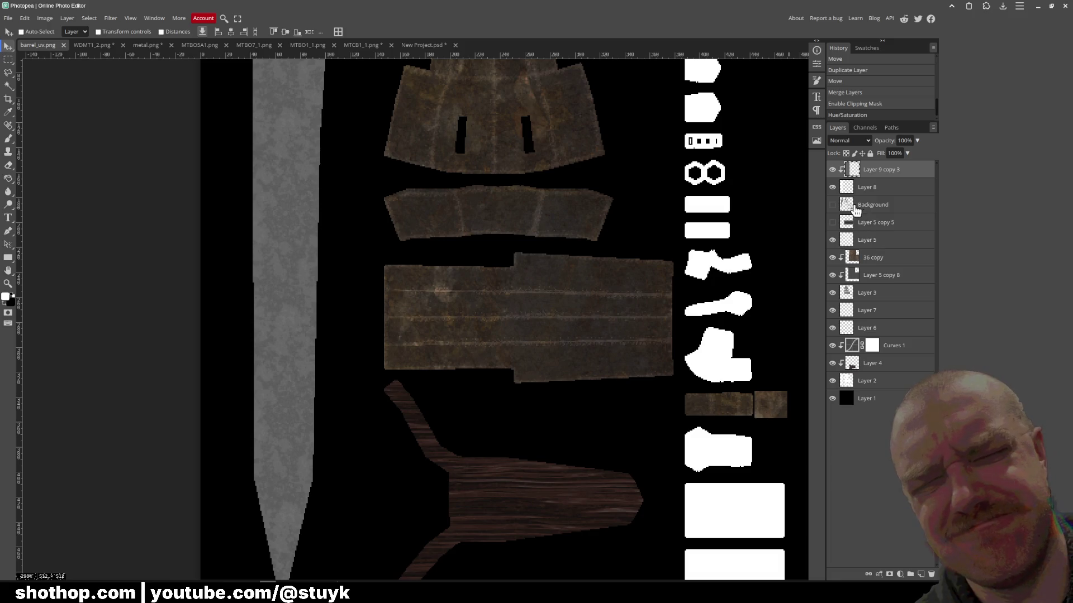
- Show the UV wireframe Background layer and move it to the top of the stack
click(879, 211)
click(833, 205)
click(832, 204)
click(833, 205)
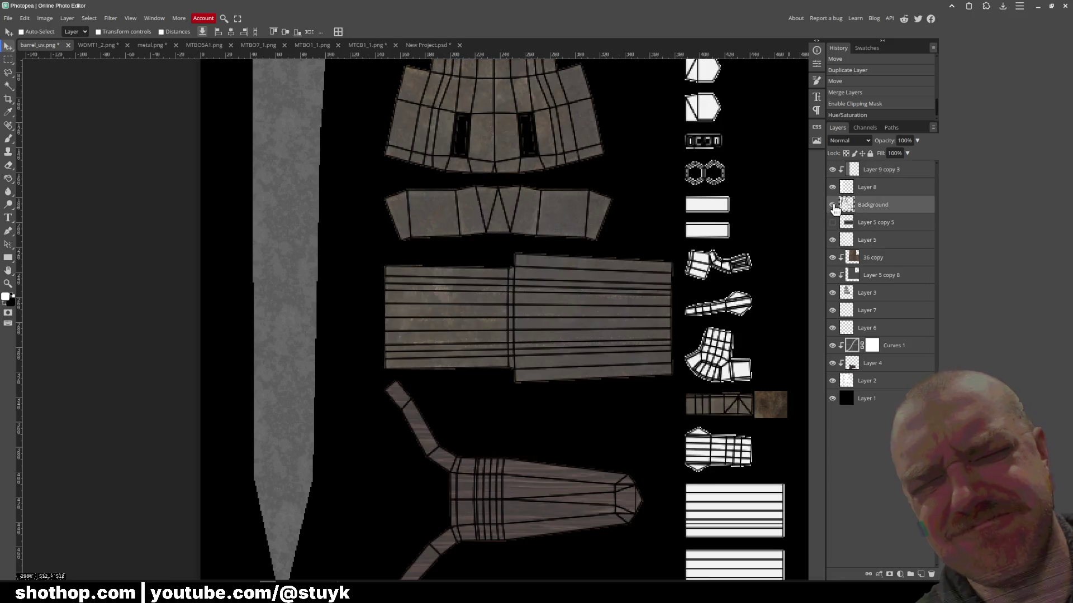
drag(896, 207, 888, 163)
mouse_move(367, 174)
mouse_down()
mouse_move(373, 314)
mouse_move(375, 273)
mouse_up()
key(b)
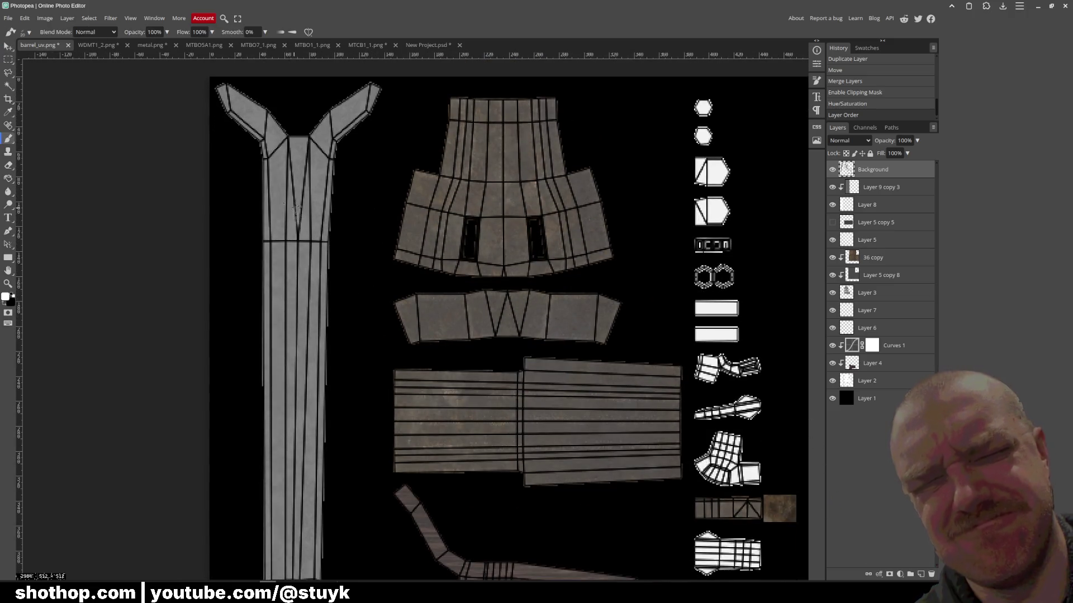
- Orbit the shotgun in Blender to inspect its underside, then return to Photopea
key(alt+Tab)
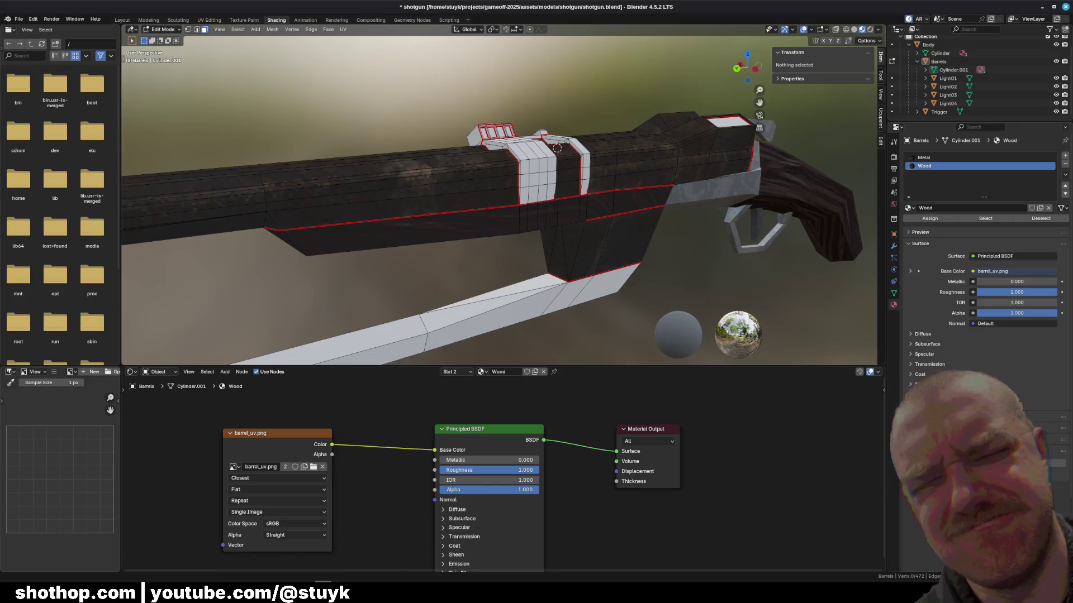
drag(394, 358, 399, 291)
key(Escape)
key(alt+Tab)
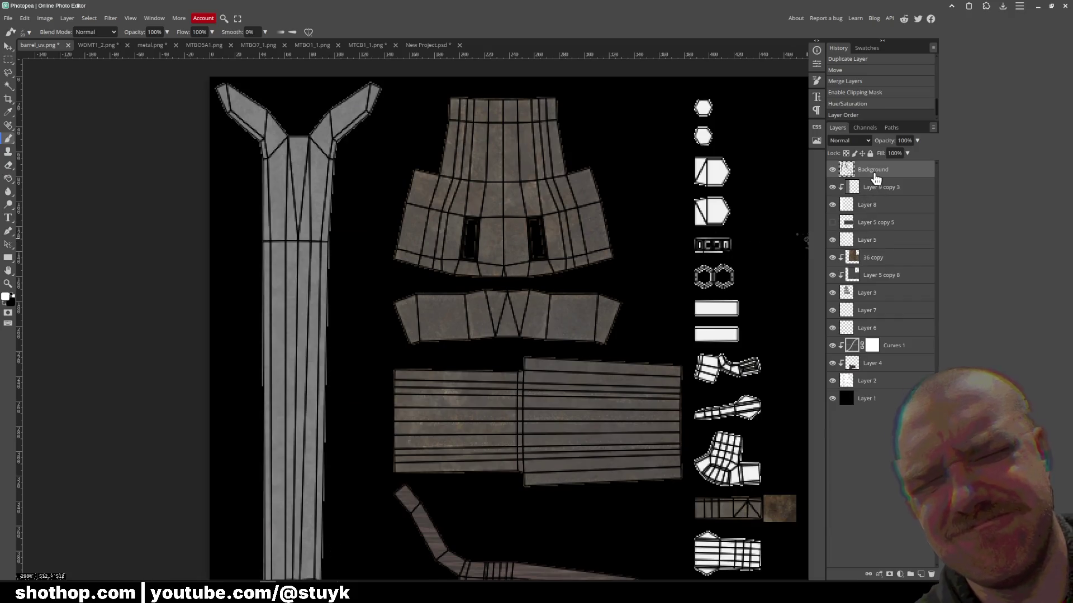
- Hide the wireframe and add an empty Layer 9 above the blade texture
key(ctrl+comma)
click(884, 191)
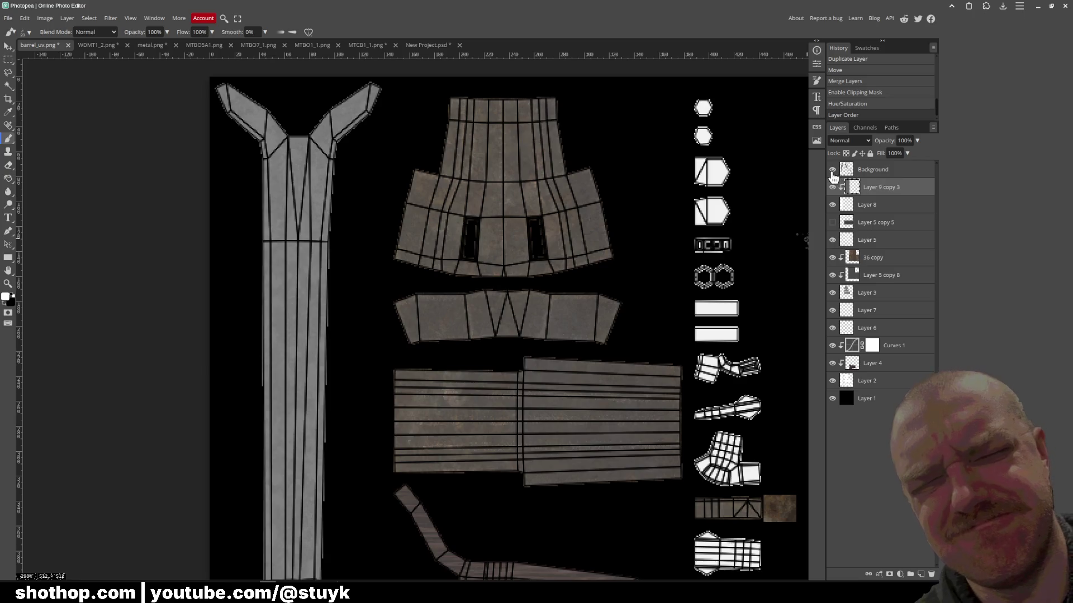
click(921, 574)
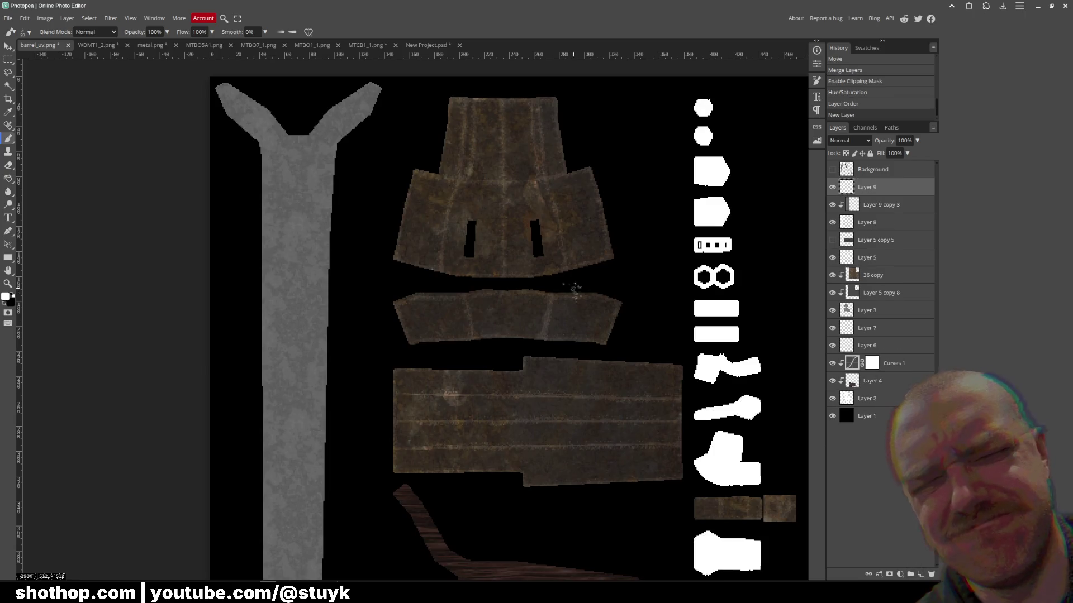
- Switch Layer 9 to Soft Light blending, undoing the trial white strokes on the blade
mouse_move(289, 184)
mouse_down()
mouse_move(296, 131)
mouse_move(299, 223)
mouse_up()
key(ctrl+z)
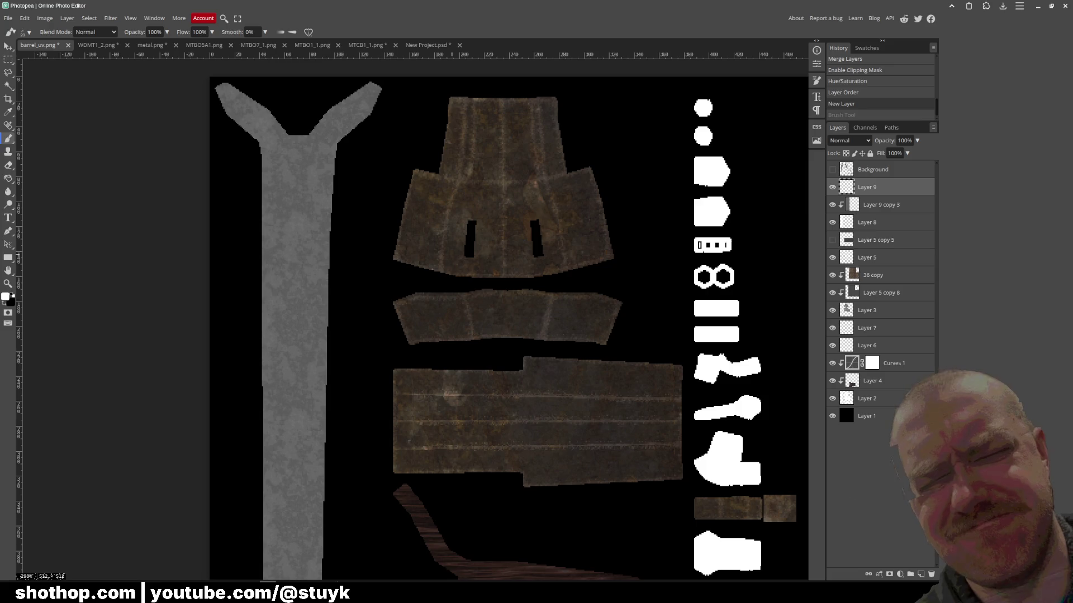
click(849, 140)
click(846, 321)
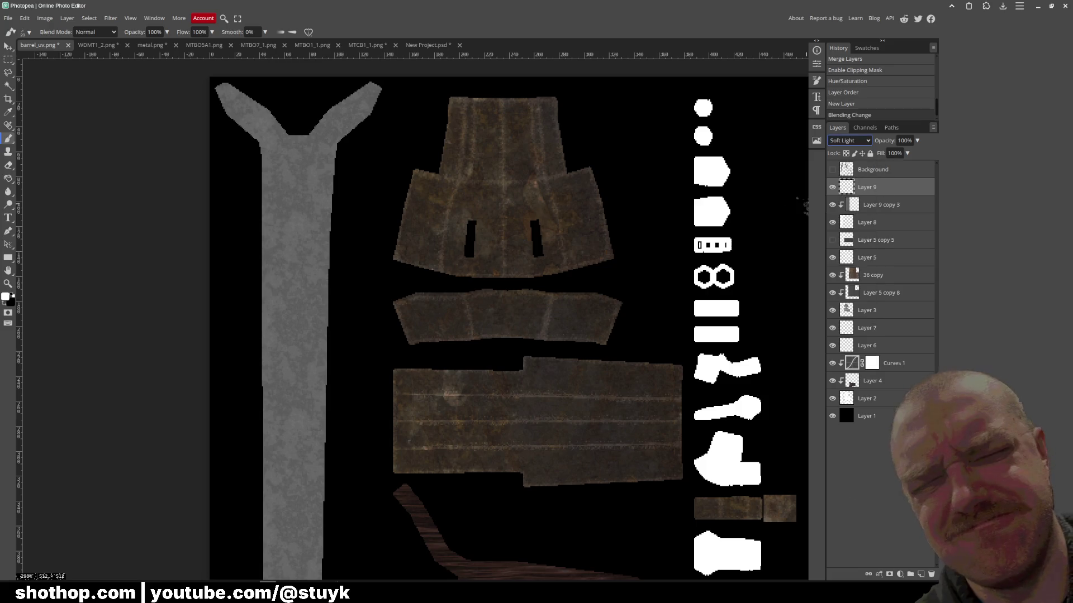
drag(287, 121, 293, 179)
key(ctrl+z)
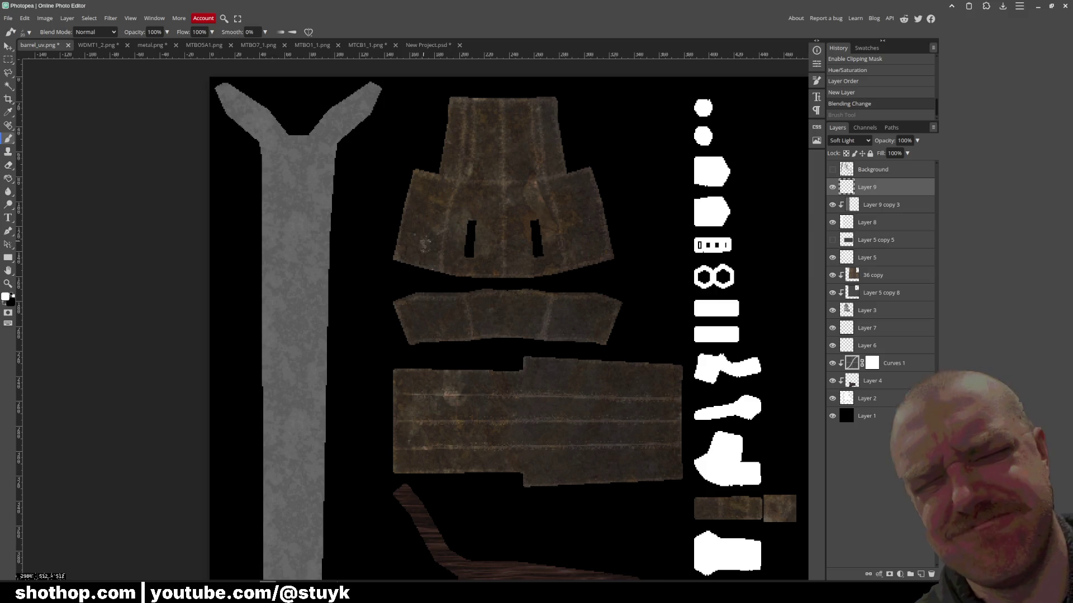
- Paint highlight dabs at the blade's top and tip and a straight streak down its centre
mouse_move(258, 342)
mouse_down()
mouse_move(268, 302)
mouse_move(306, 291)
mouse_up()
scroll(306, 291, down, 2)
scroll(365, 330, up, 1)
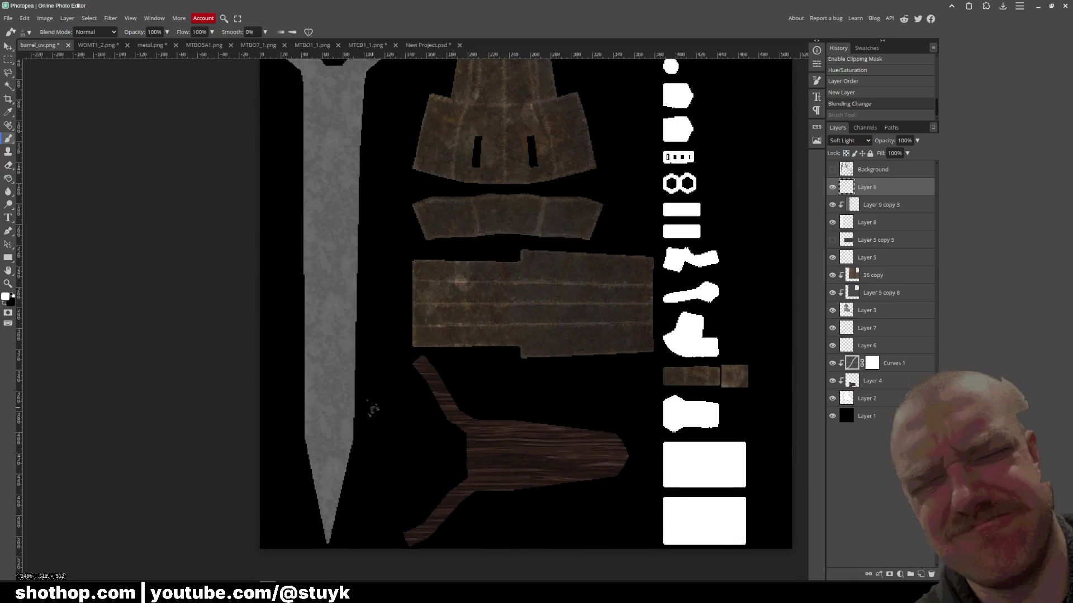
click(327, 541)
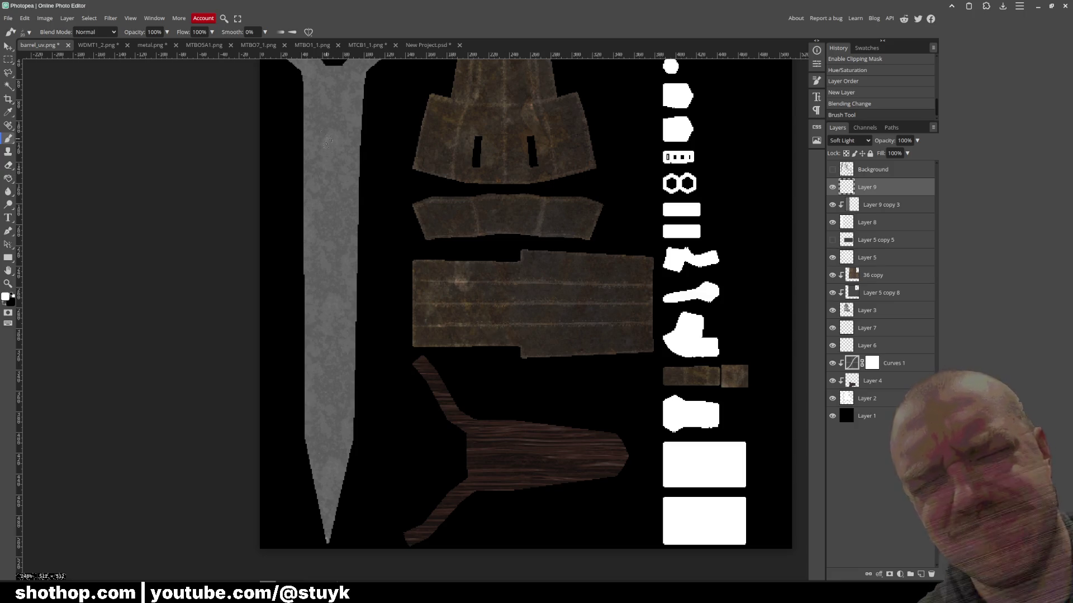
shift+click(331, 68)
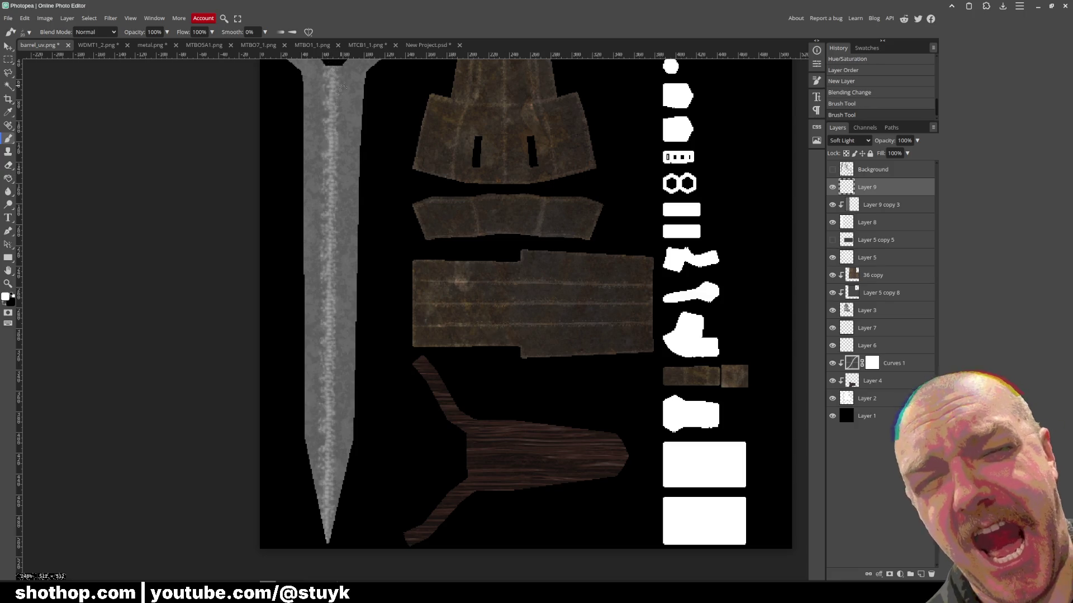
key(ctrl+z)
click(331, 65)
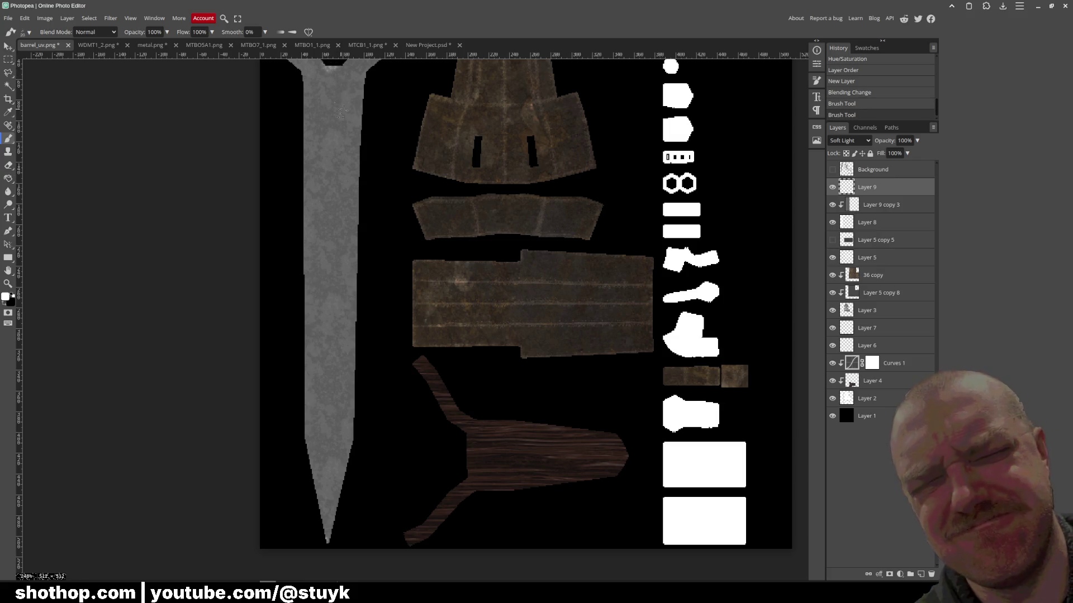
shift+click(329, 542)
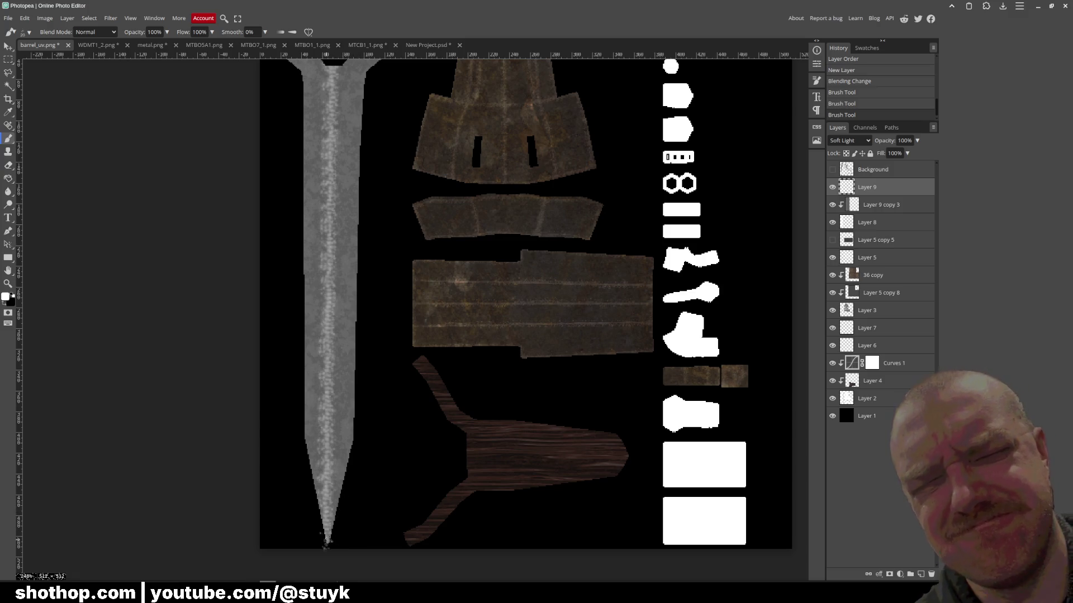
- Add straight highlights along the blade's right and left edges, then save barrel_uv.png
click(326, 541)
shift+click(350, 441)
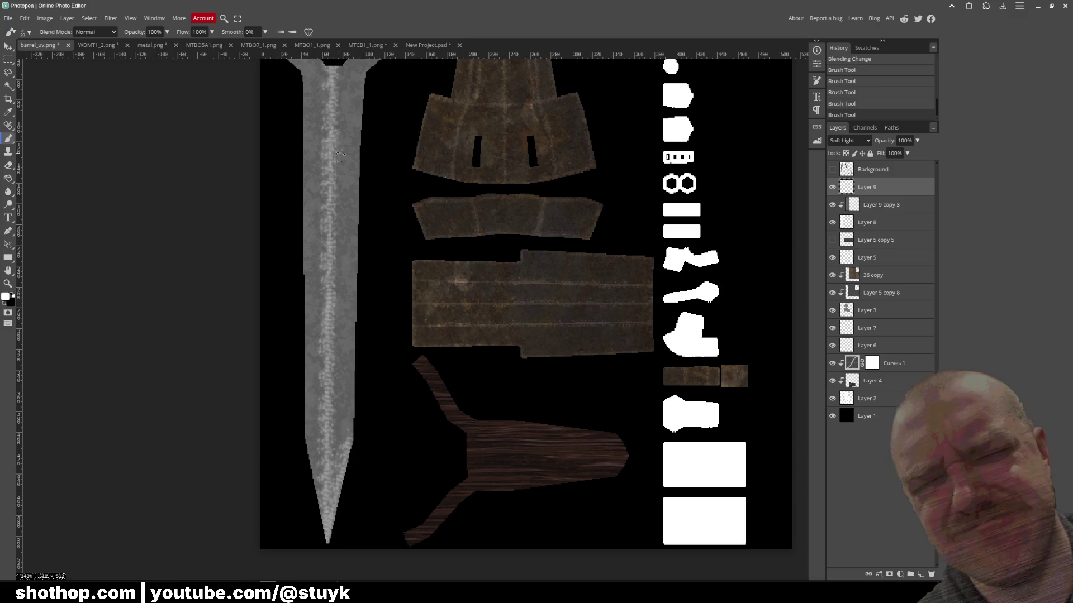
shift+click(364, 69)
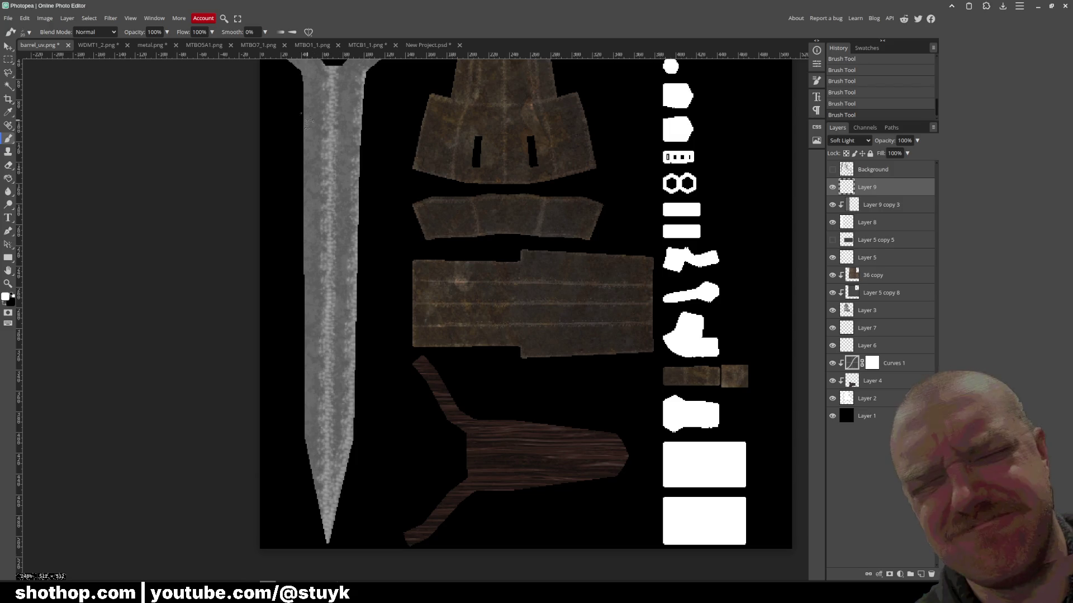
shift+click(304, 435)
shift+click(329, 539)
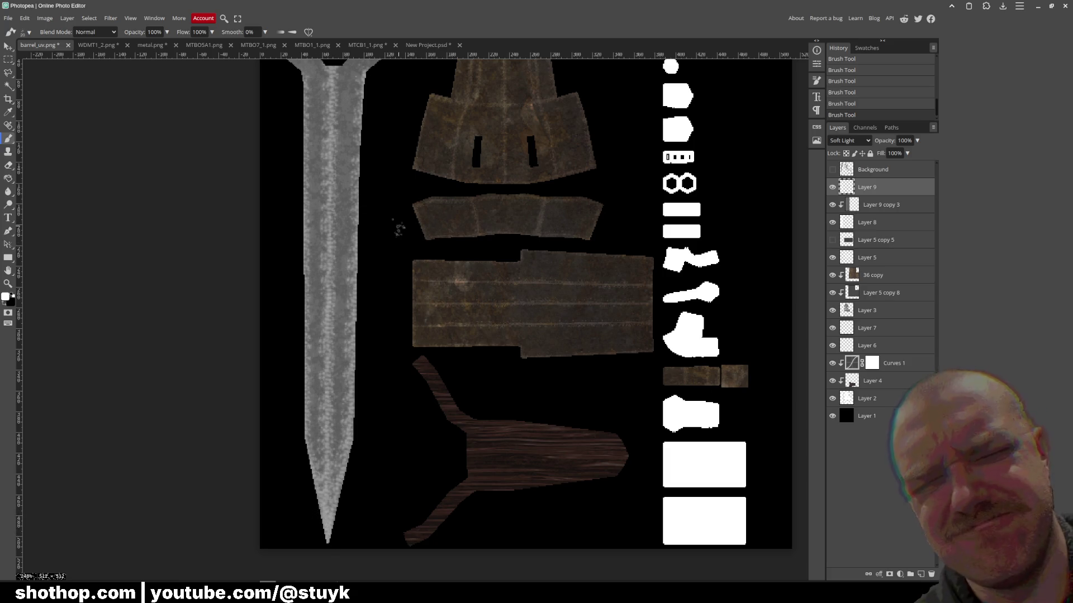
scroll(396, 169, up, 3)
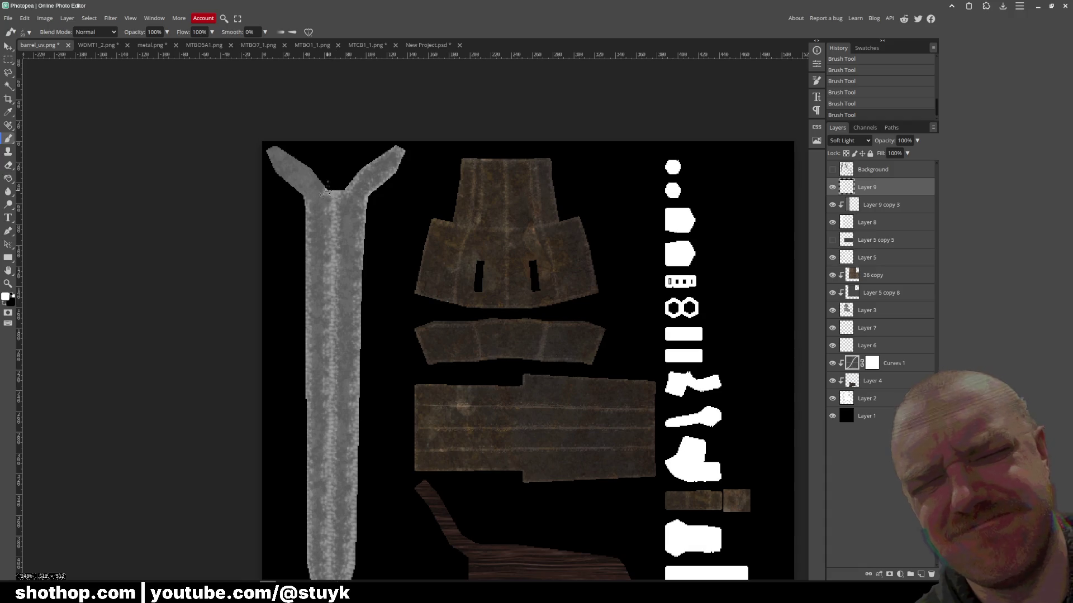
key(ctrl+s)
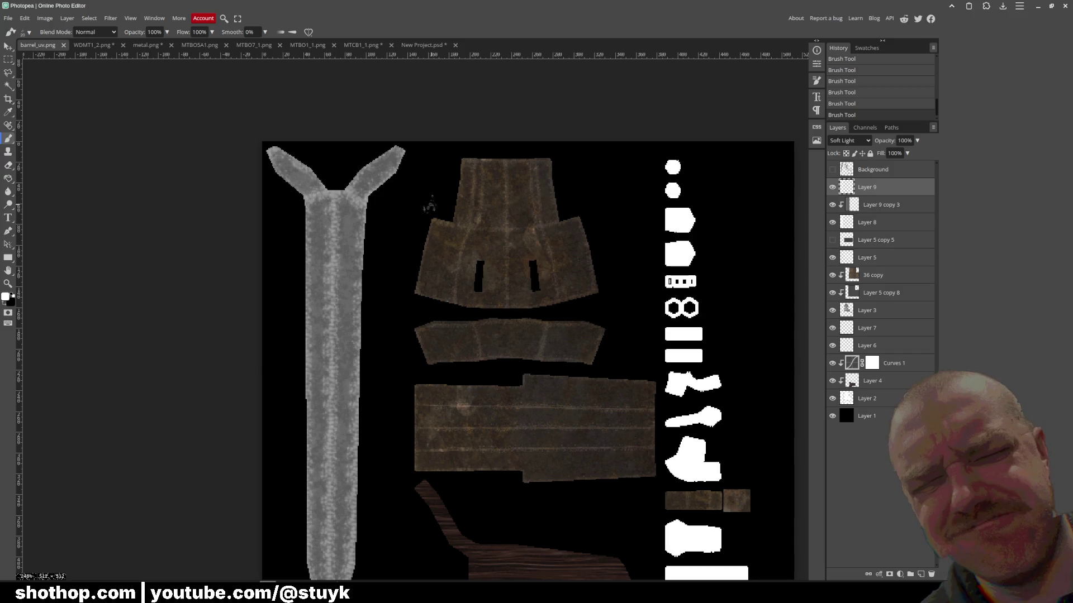
- Apply Filter > Sharpen > Sharpen to Layer 9 and set its fill to 50%
click(119, 18)
mouse_move(149, 206)
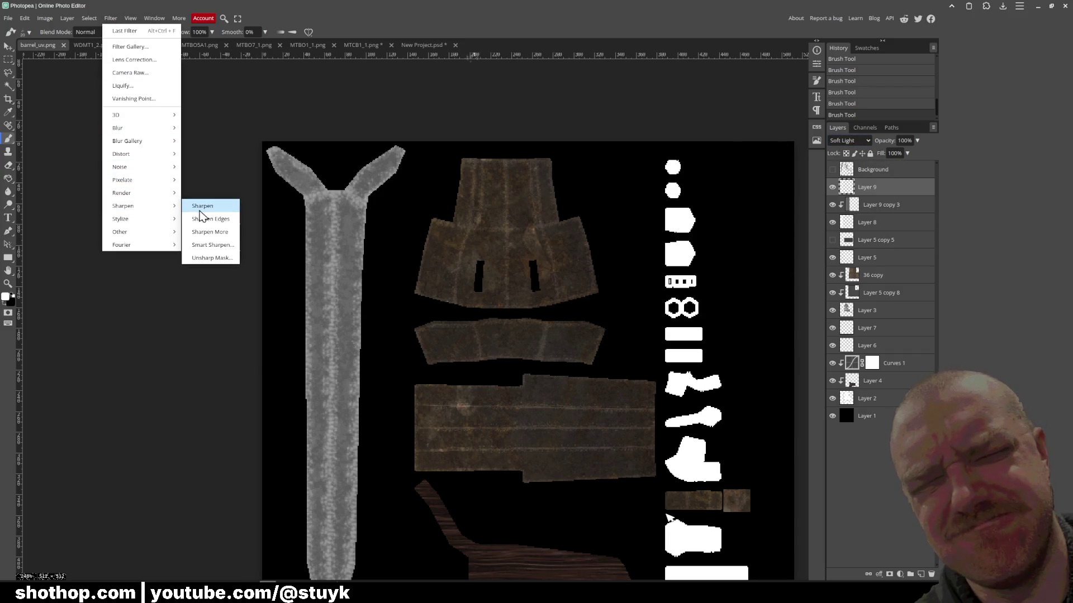
click(200, 210)
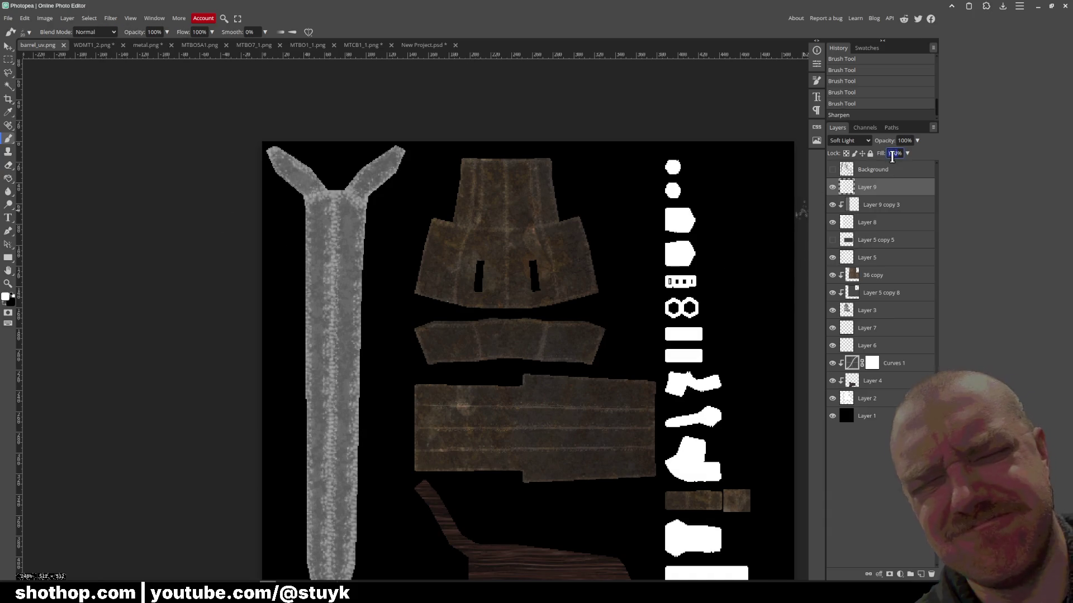
text(50)
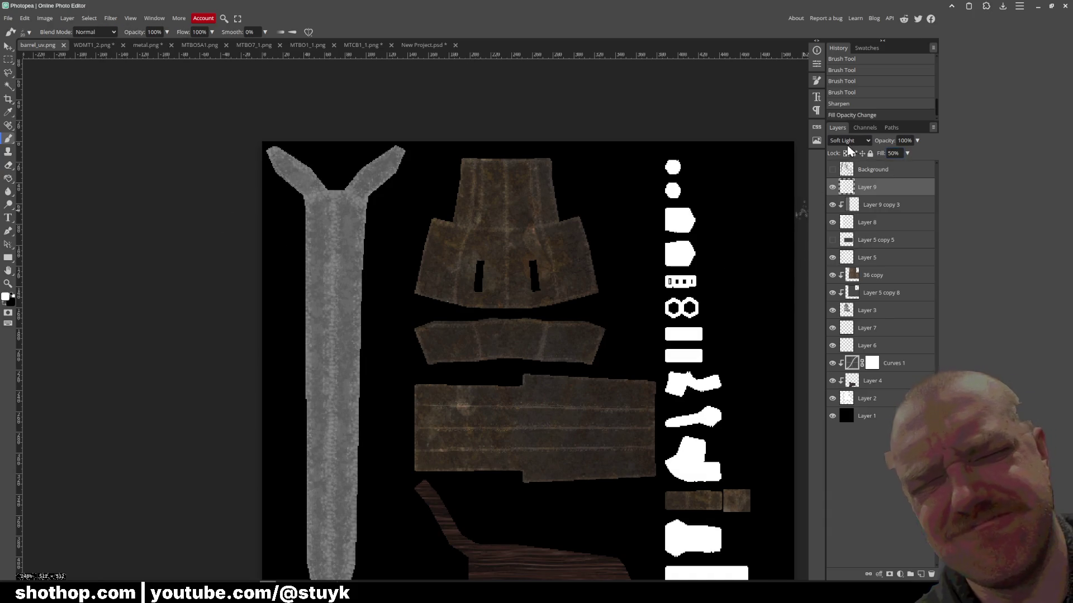
click(843, 144)
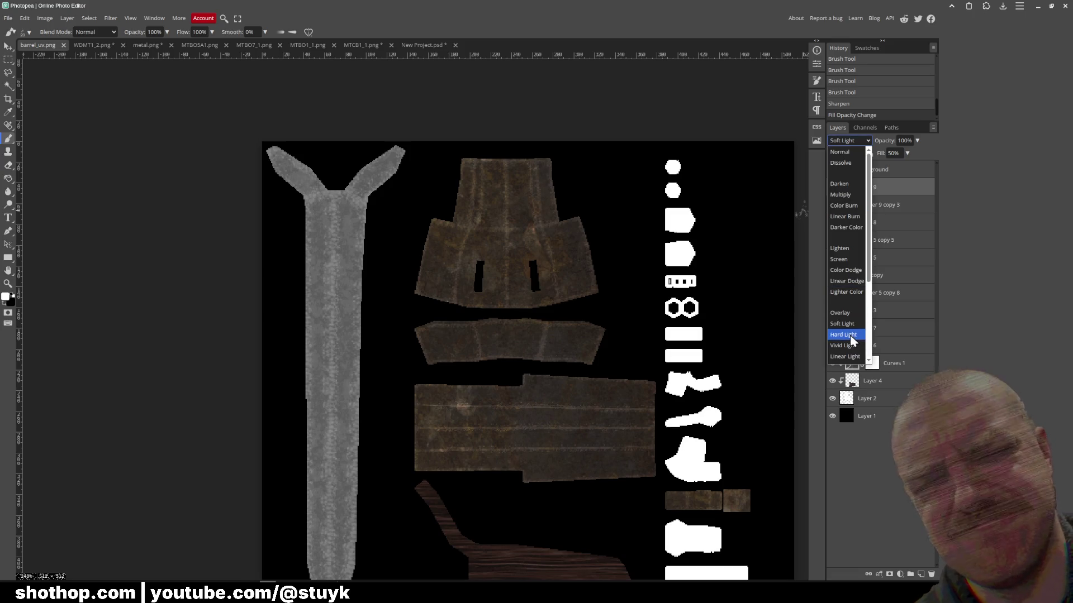
- Clip Layer 9 to the layer below, trying Hard Light and Overlay before returning to Soft Light
click(851, 339)
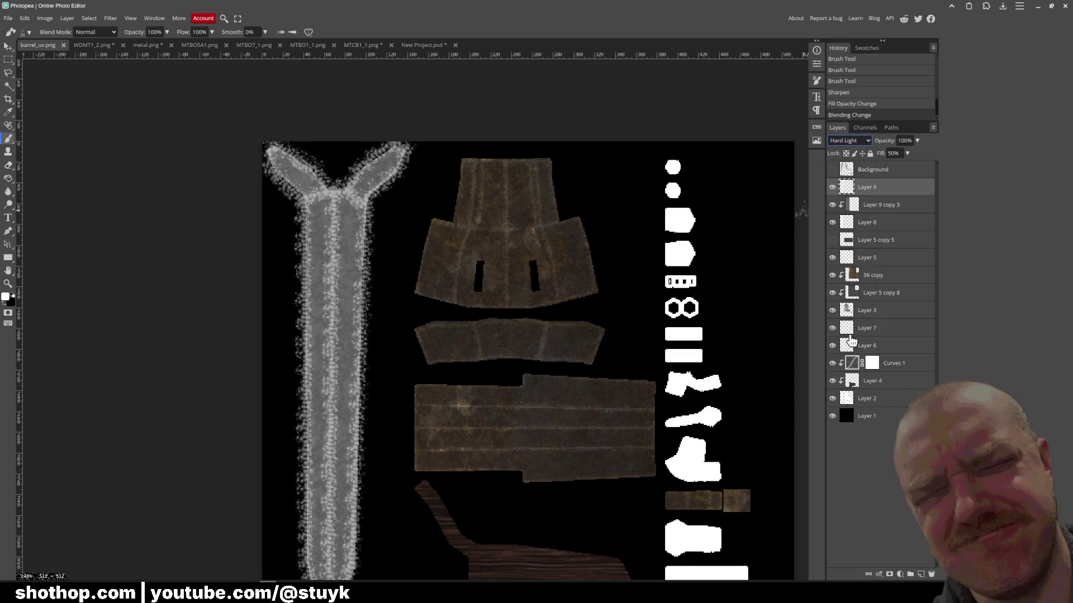
right_click(881, 190)
click(894, 356)
click(848, 141)
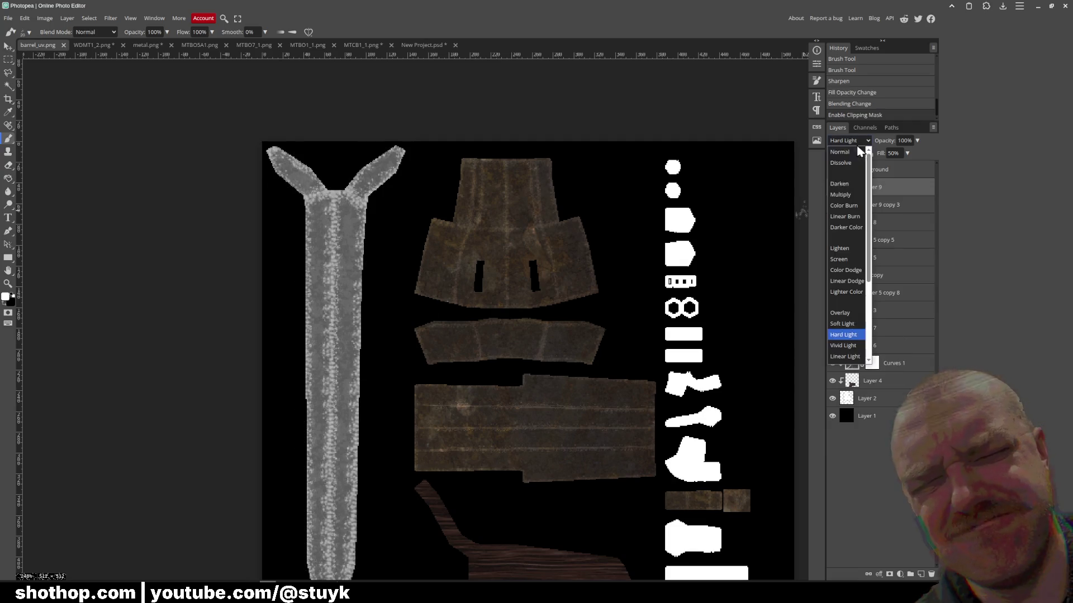
click(844, 313)
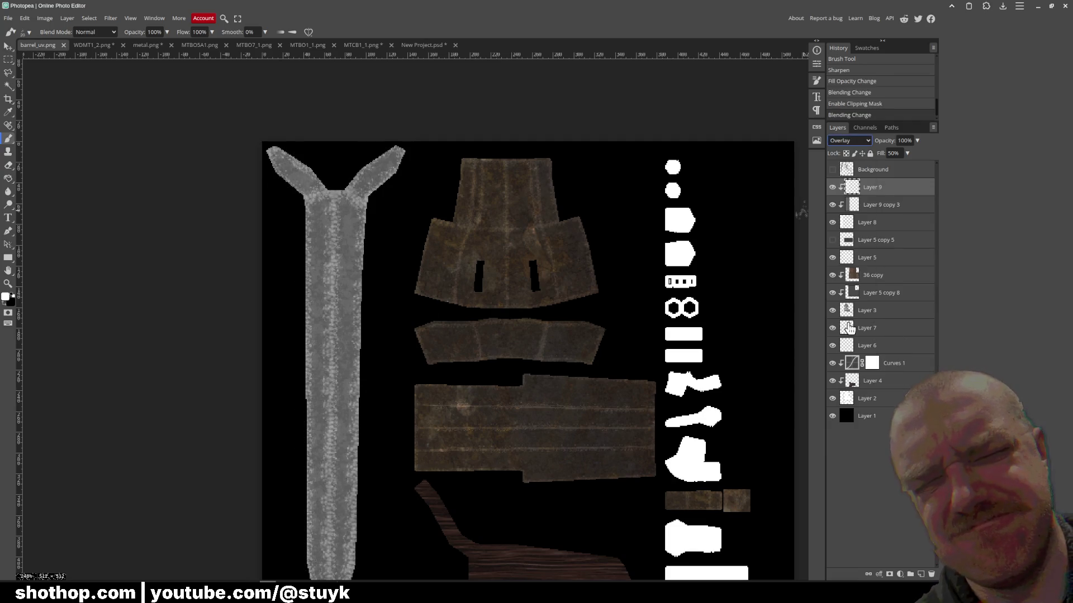
key(Down)
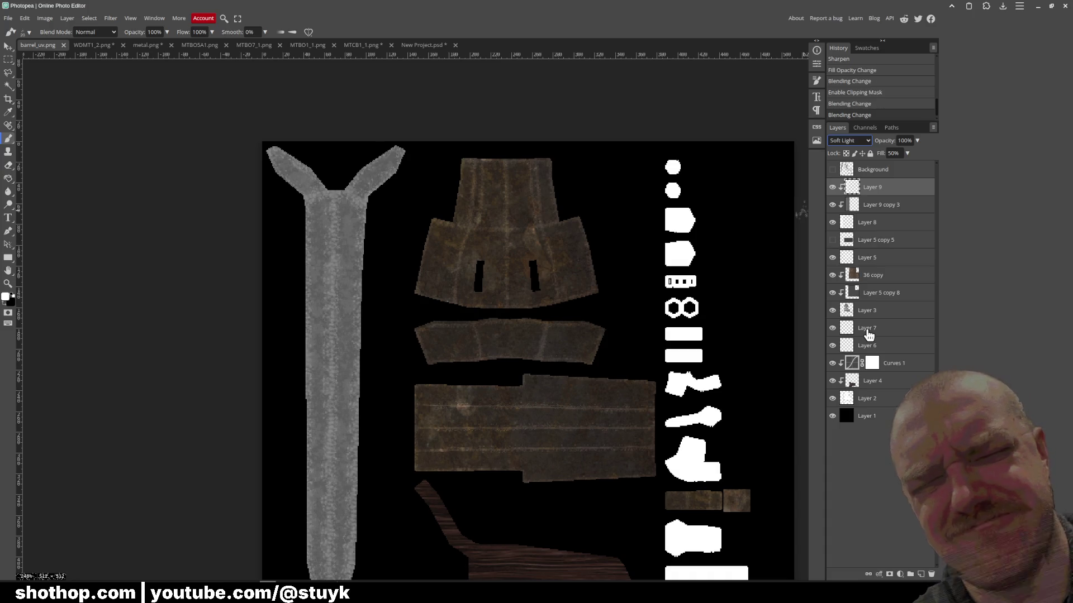
- Export the texture as PNG, replacing barrel_uv.png, then switch to Blender and orbit the shotgun
click(8, 18)
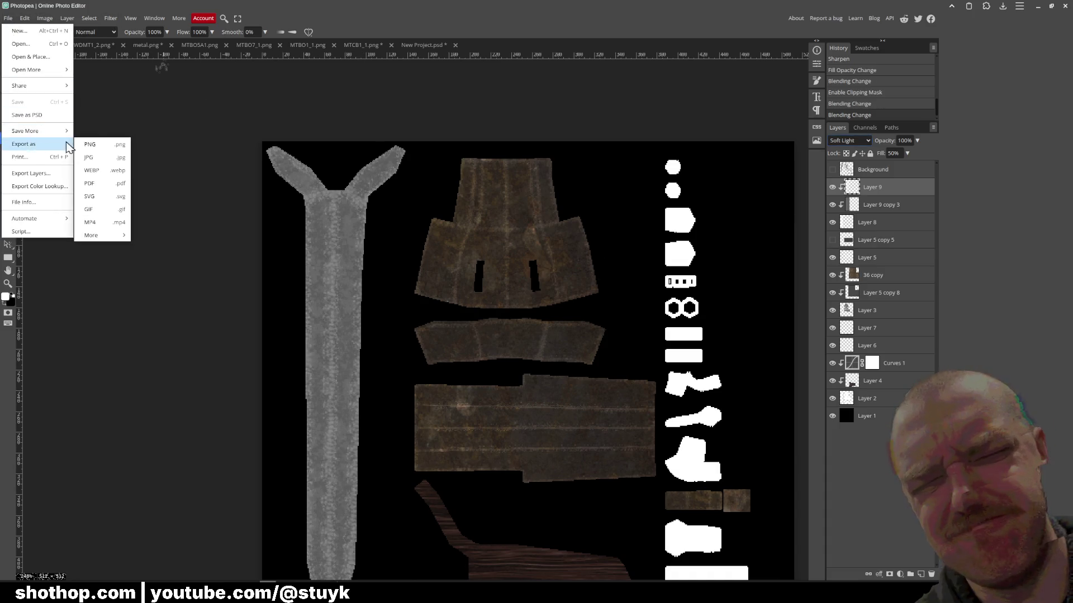
click(89, 145)
click(318, 204)
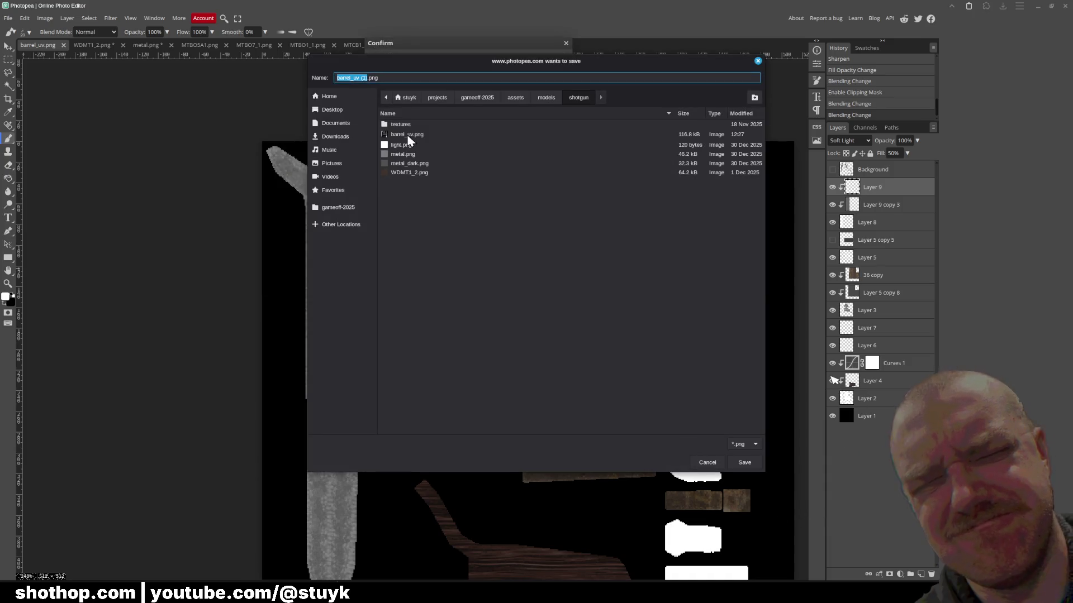
click(407, 134)
click(745, 462)
click(615, 307)
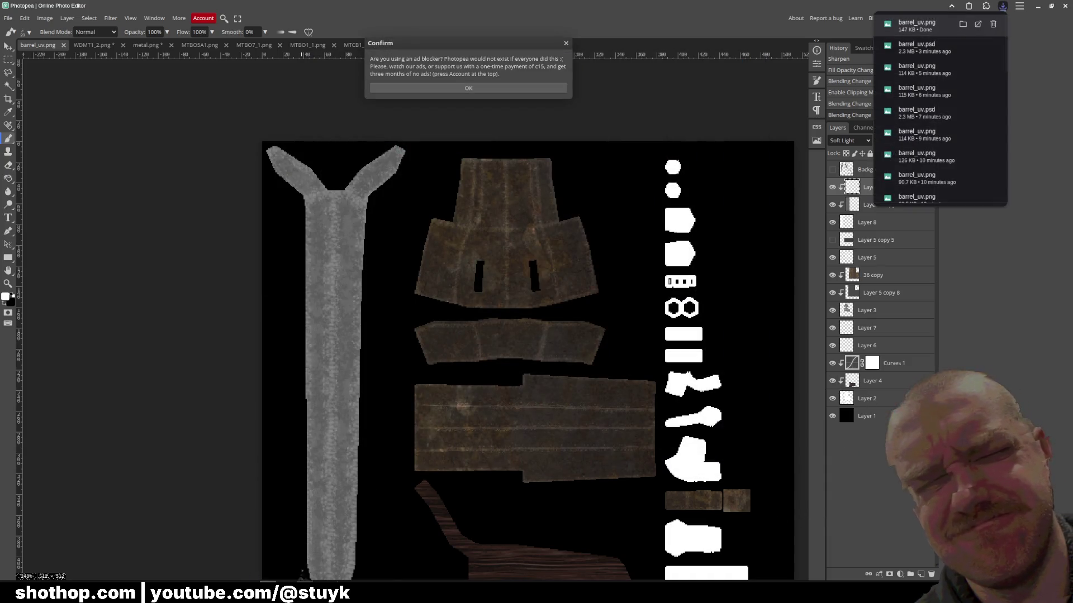
key(alt+Tab)
mouse_move(435, 222)
mouse_down()
mouse_move(465, 199)
mouse_move(495, 202)
mouse_up()
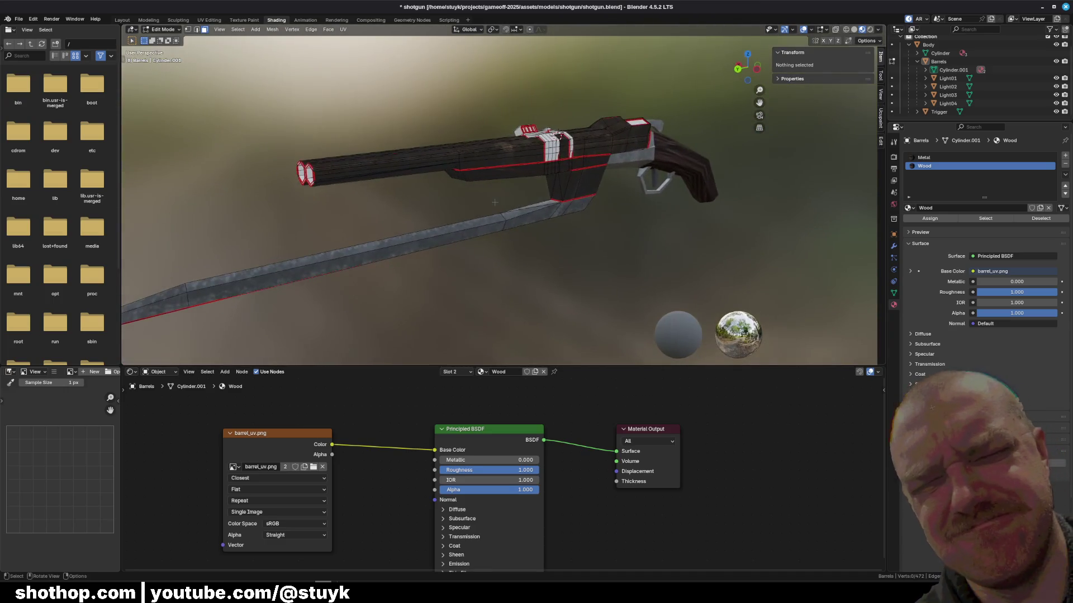
- Inspect the shotgun's Metal material, save shotgun.blend, and close the paused Shothop game window
click(924, 158)
drag(462, 230, 462, 230)
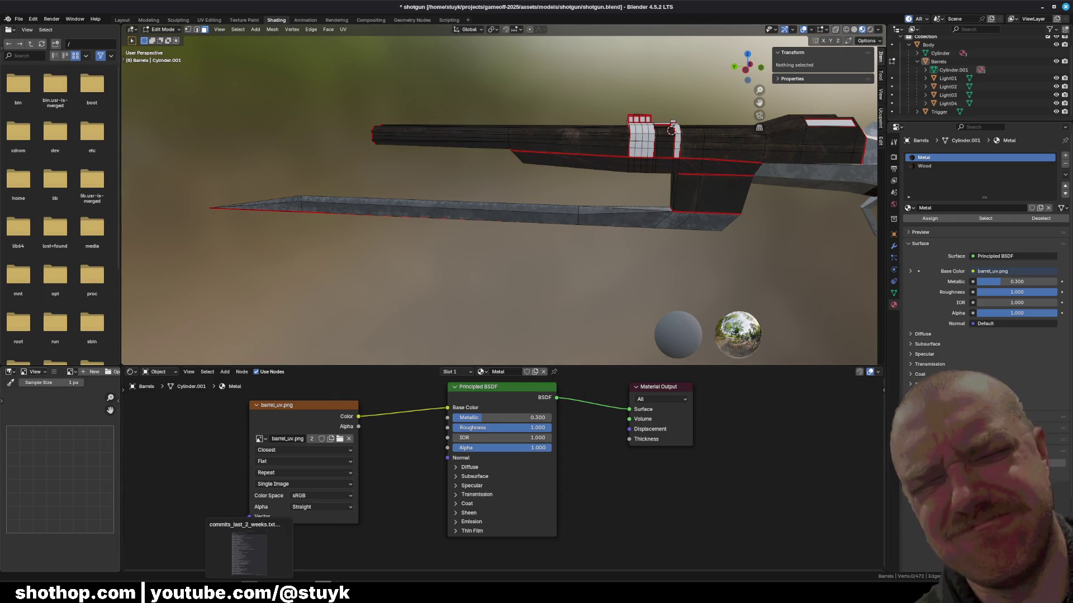
mouse_move(304, 584)
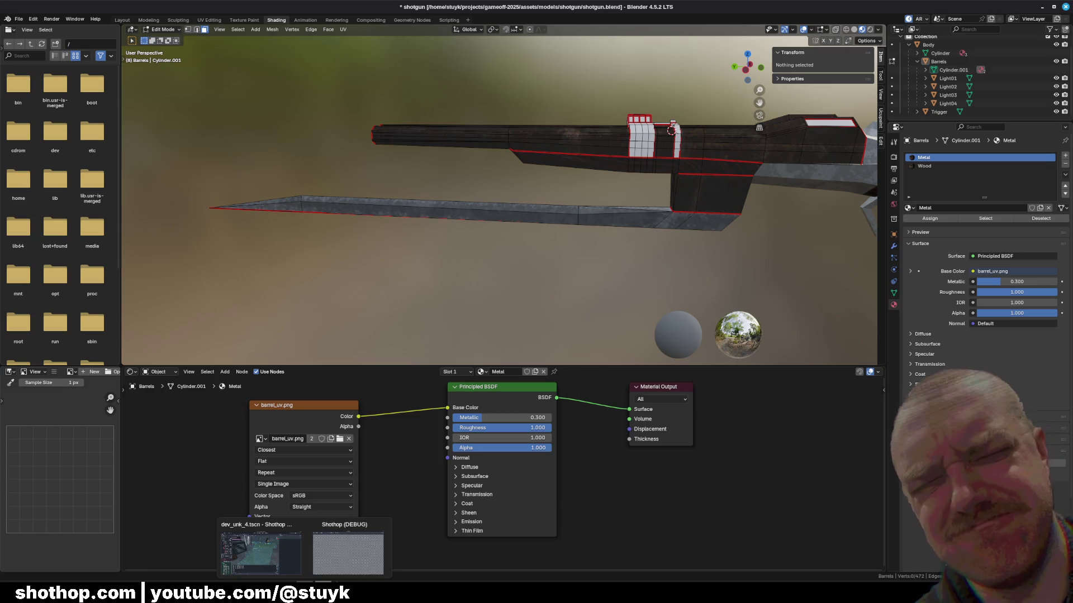
key(ctrl+s)
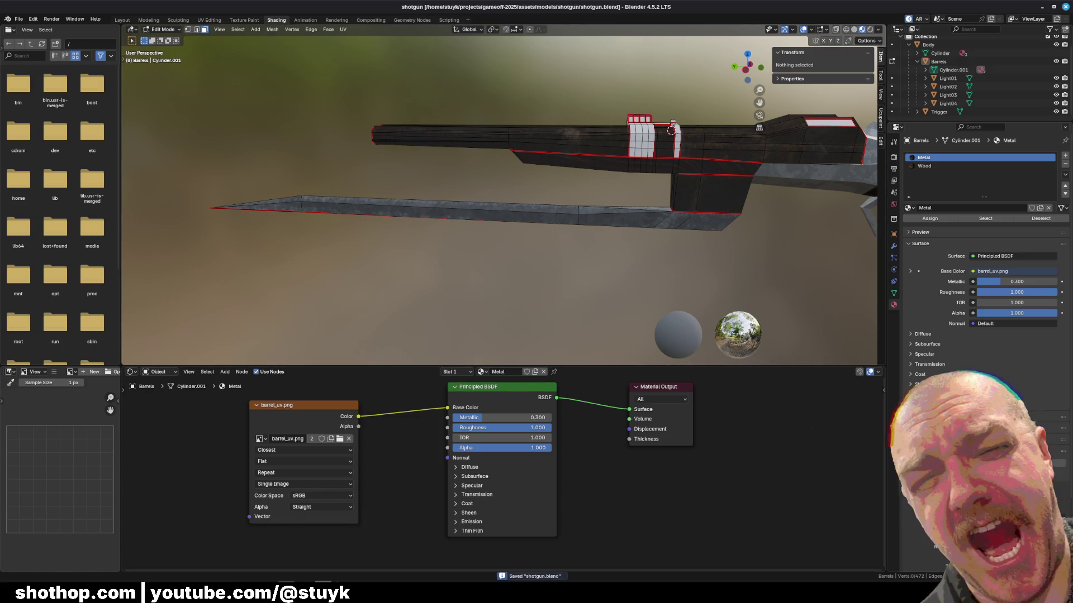
click(357, 551)
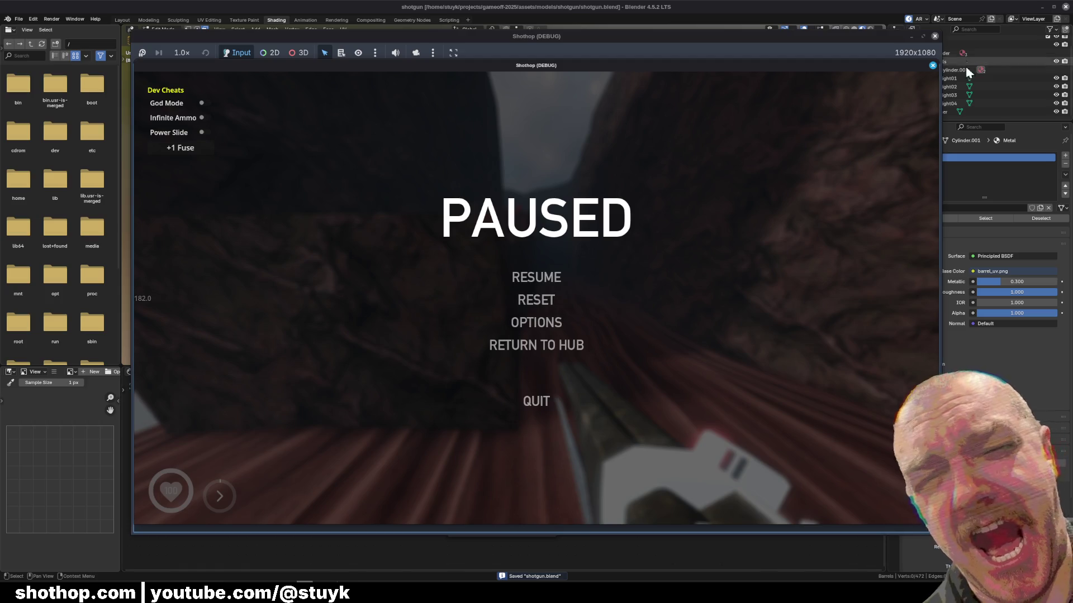
click(934, 36)
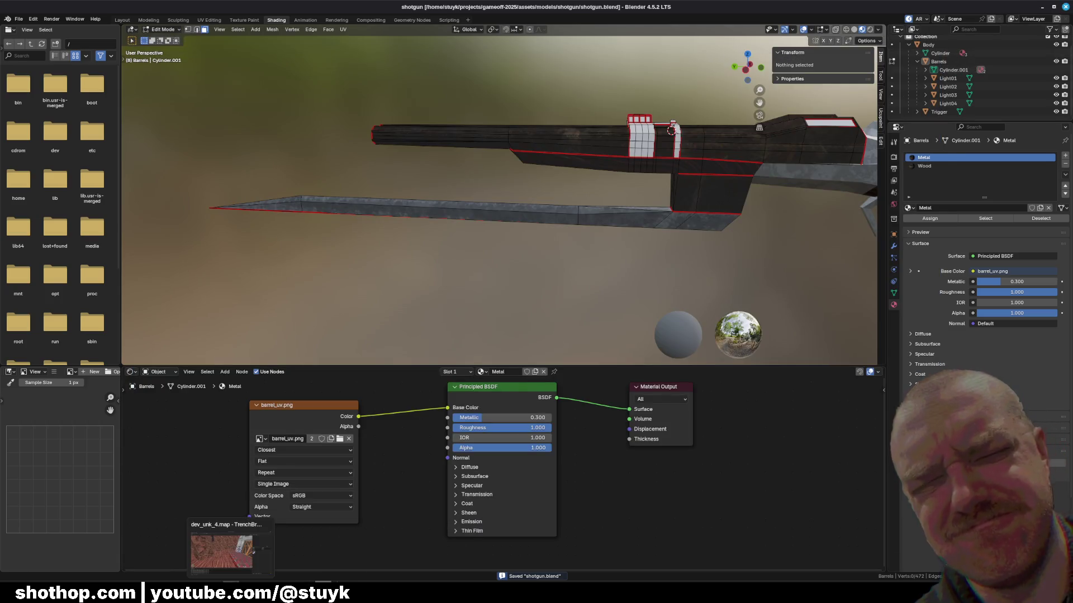
- Run the current scene from the Godot editor, fire the retextured shotgun, and pause the game
mouse_move(305, 580)
click(305, 550)
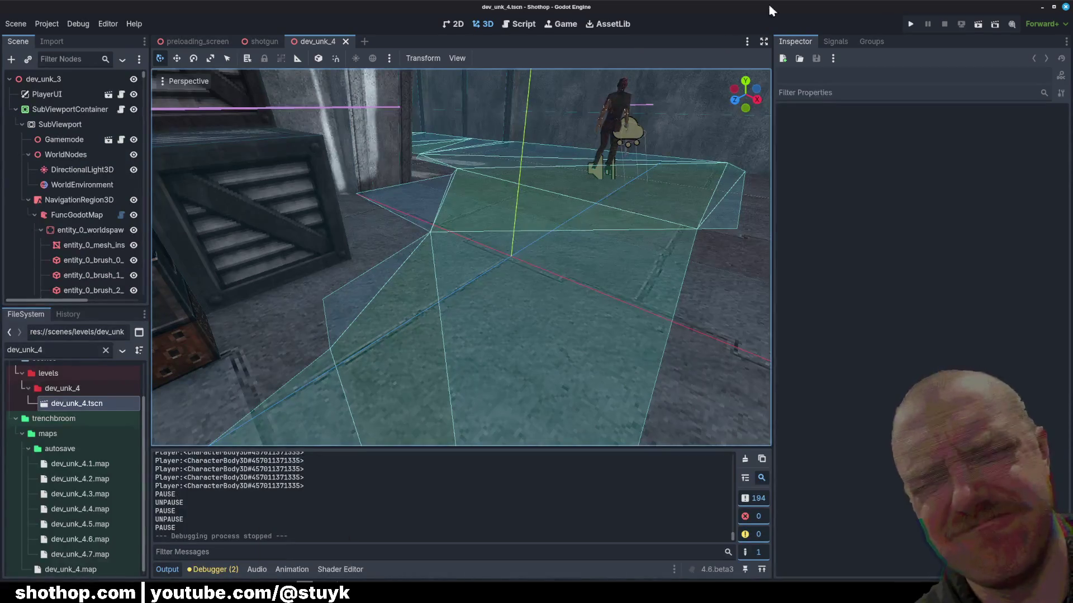
click(978, 28)
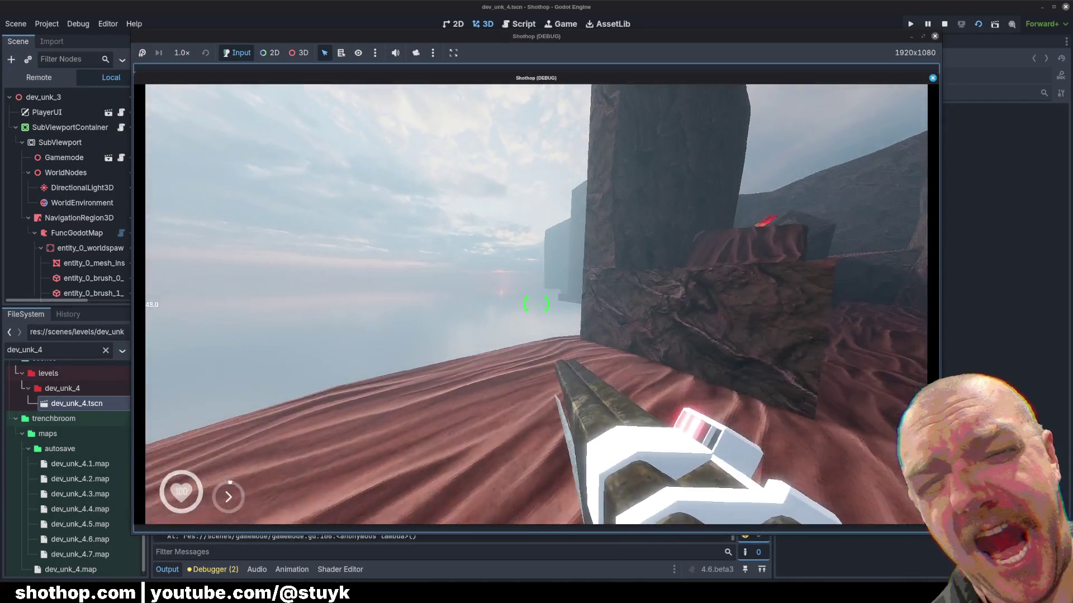
click(537, 304)
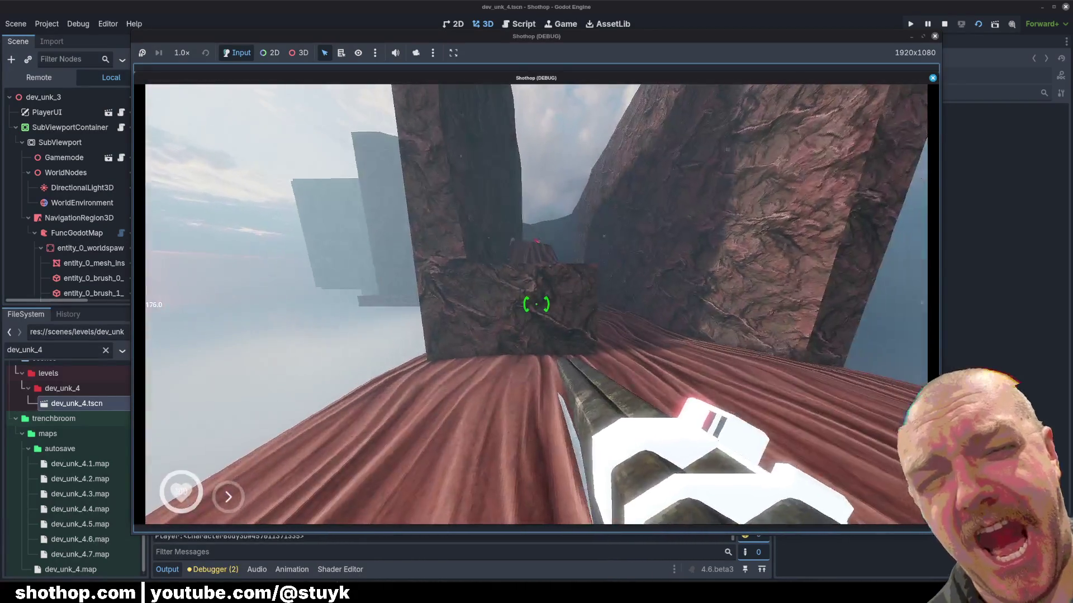
key(Escape)
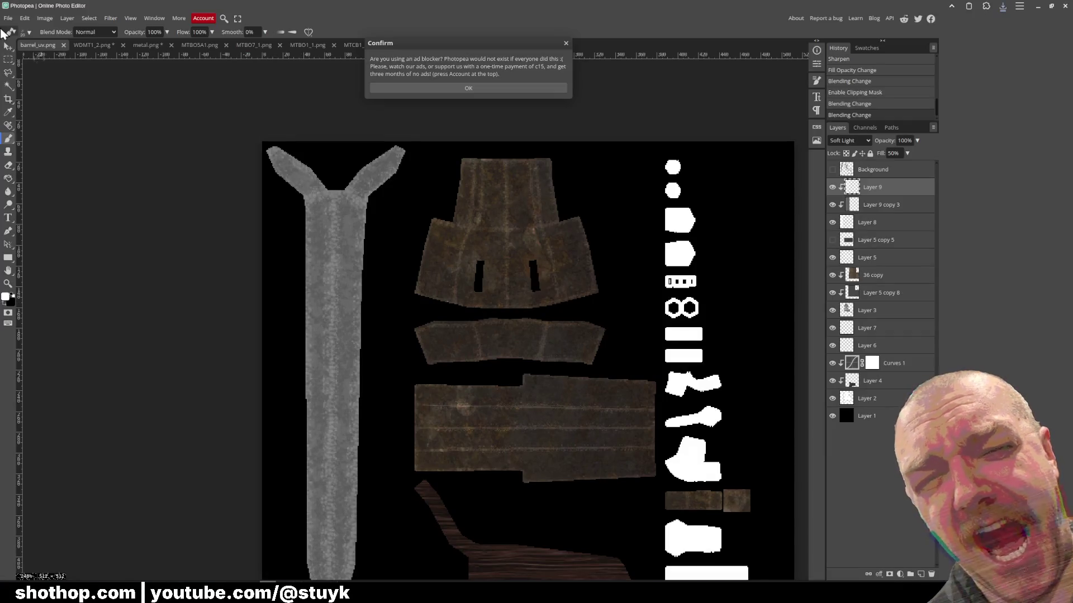
- Dismiss the ad-blocker notice, duplicate the 36 copy layer, and drag 36 copy 2 above Layer 9
click(469, 89)
scroll(541, 367, down, 2)
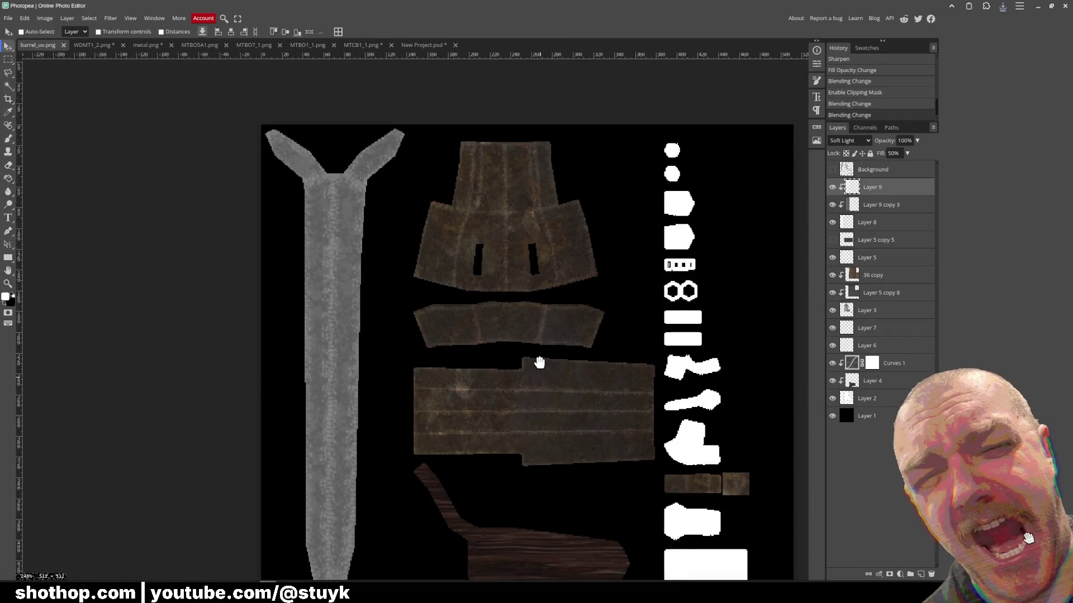
click(879, 275)
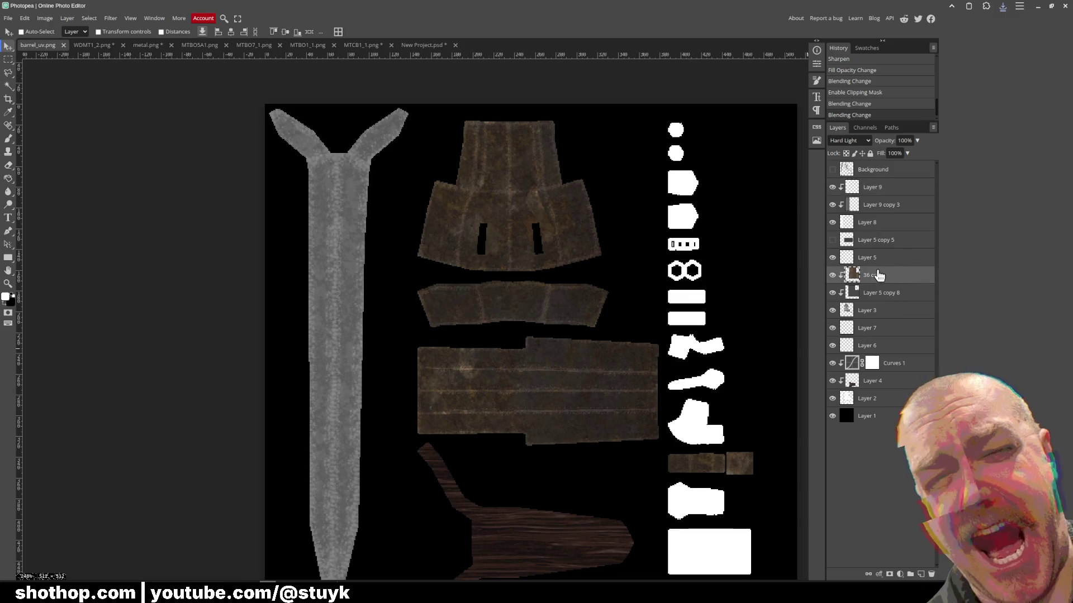
right_click(876, 274)
click(894, 307)
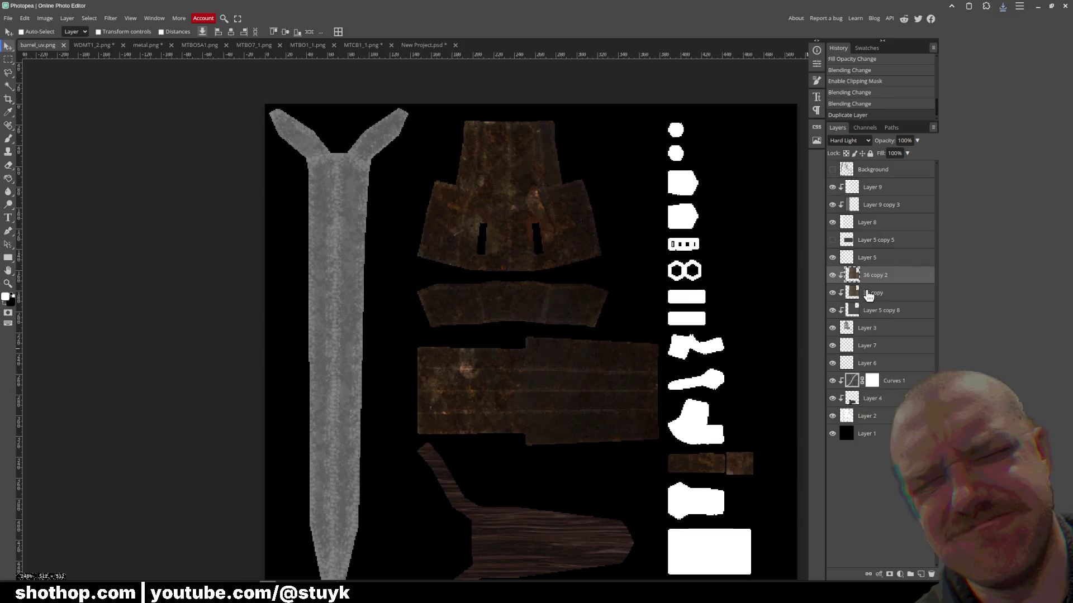
drag(880, 273, 889, 185)
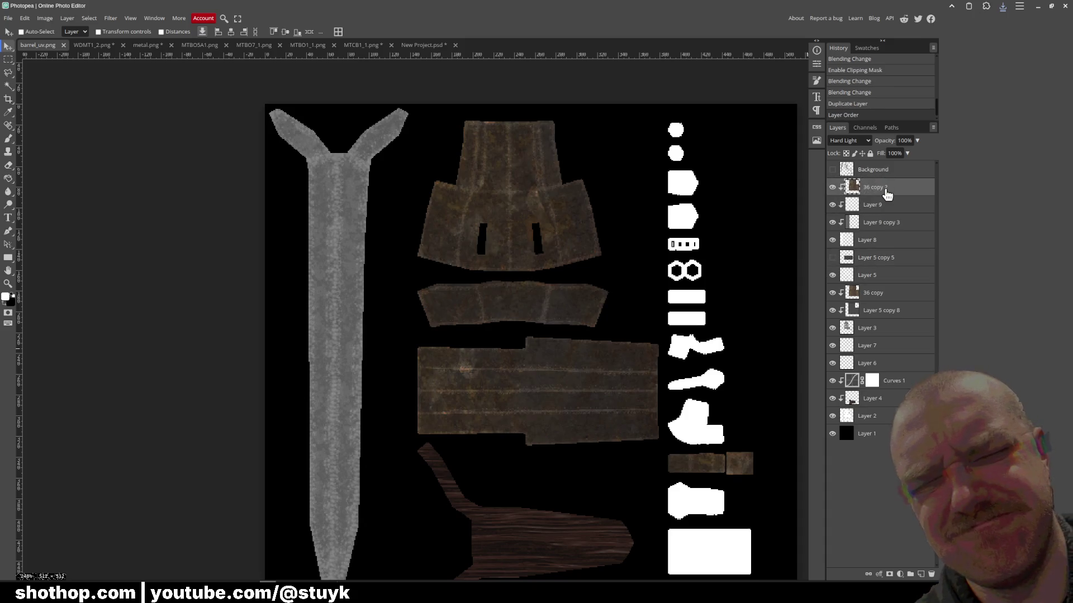
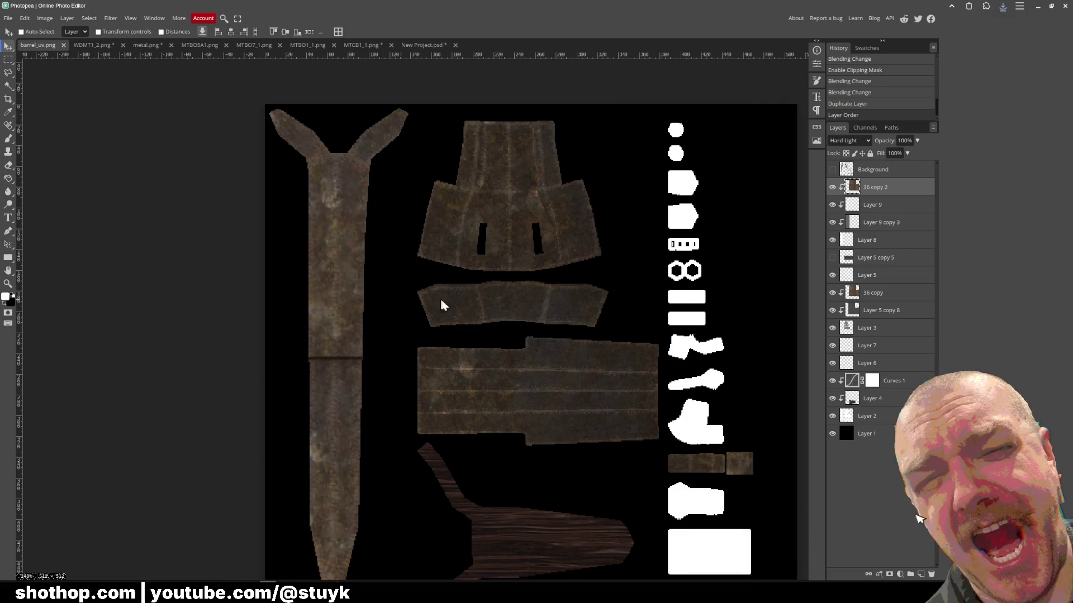
- Nudge the sword island, delete the top rust layer, and hide the 36 copy layer
drag(415, 300, 416, 301)
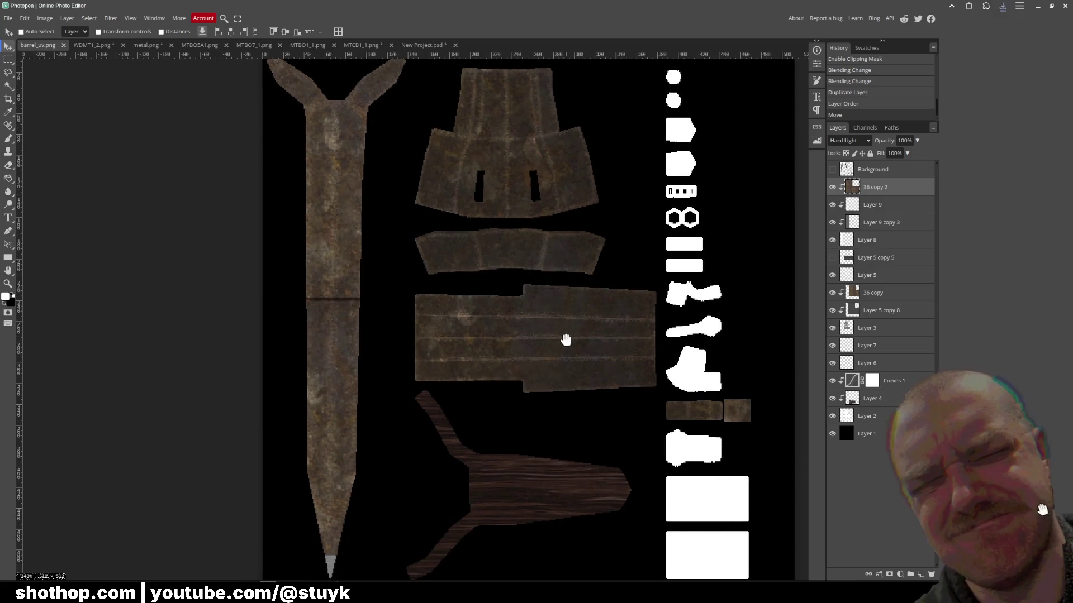
scroll(393, 386, down, 3)
key(e)
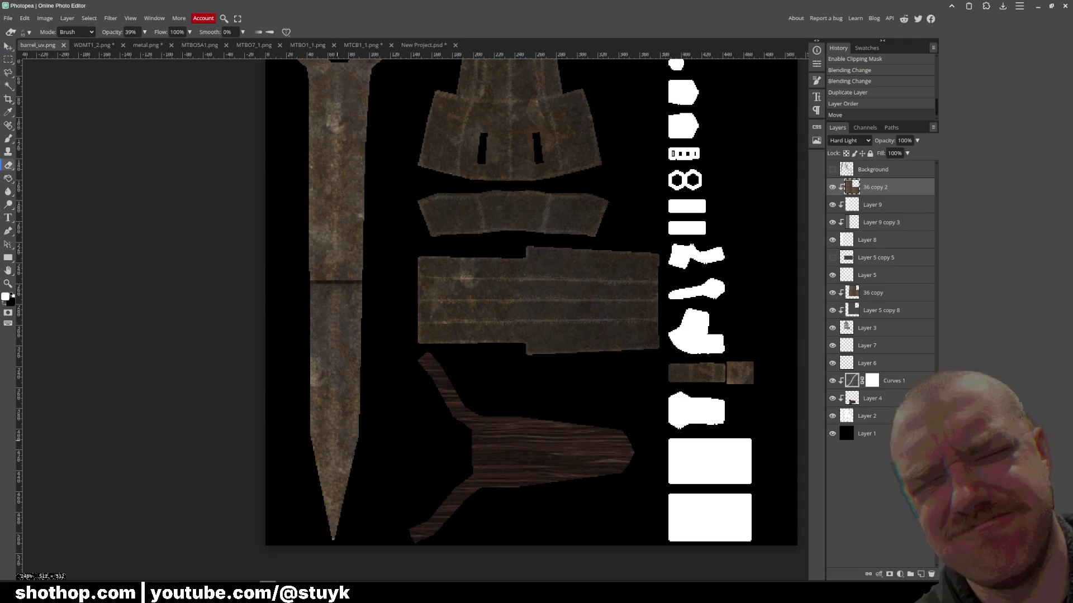
scroll(385, 401, up, 2)
key(v)
scroll(365, 206, up, 1)
key(Delete)
click(892, 275)
click(832, 274)
click(832, 275)
click(832, 275)
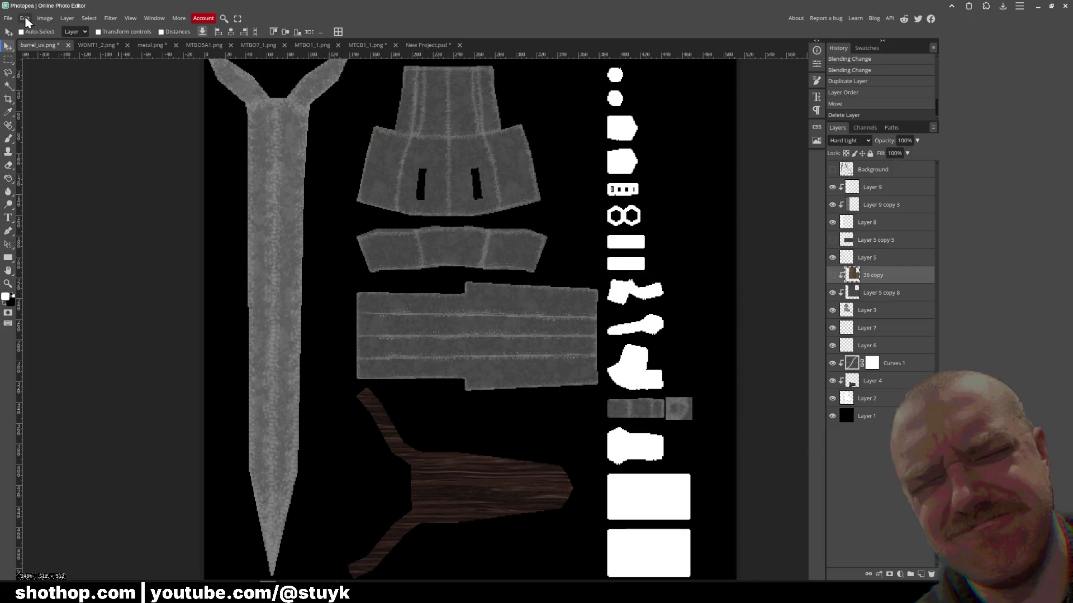
- Export the grey texture as PNG over barrel_uv.png, then bring the paused game forward
click(8, 18)
mouse_move(33, 143)
key(Return)
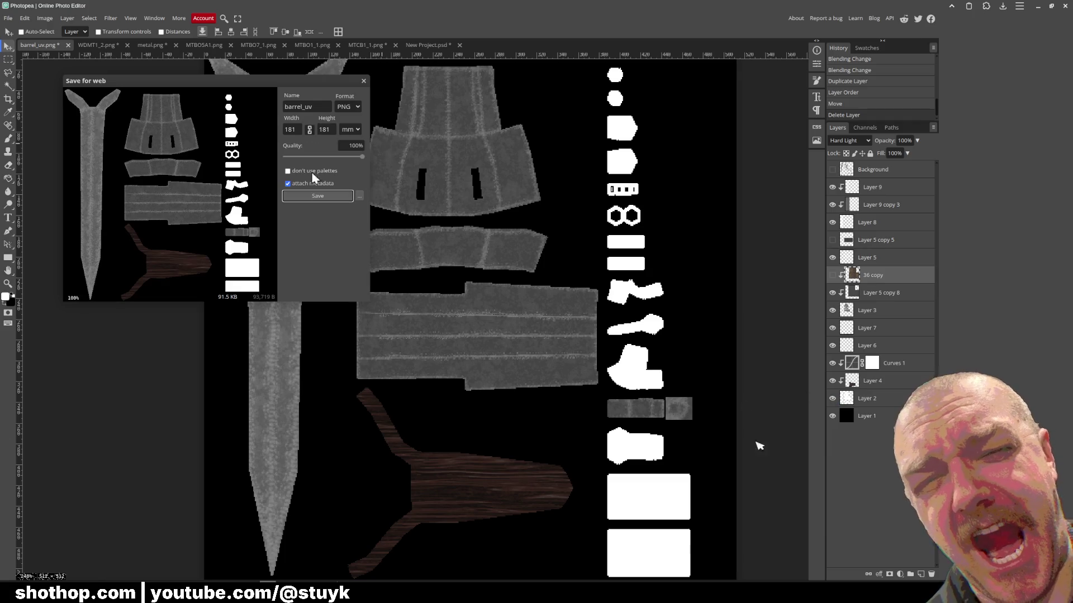
key(Return)
click(427, 135)
key(Return)
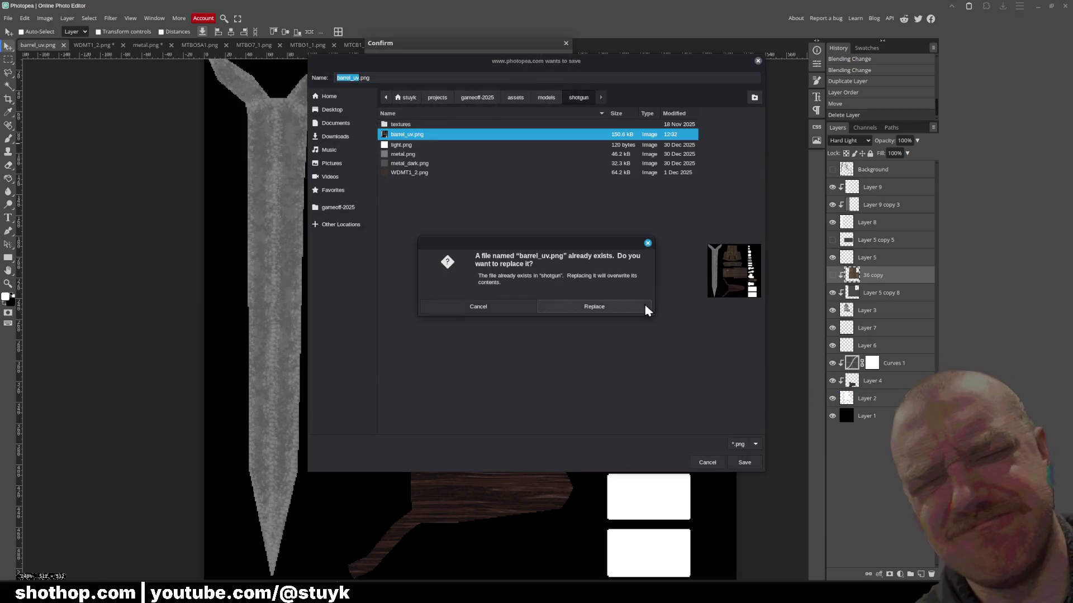
click(573, 307)
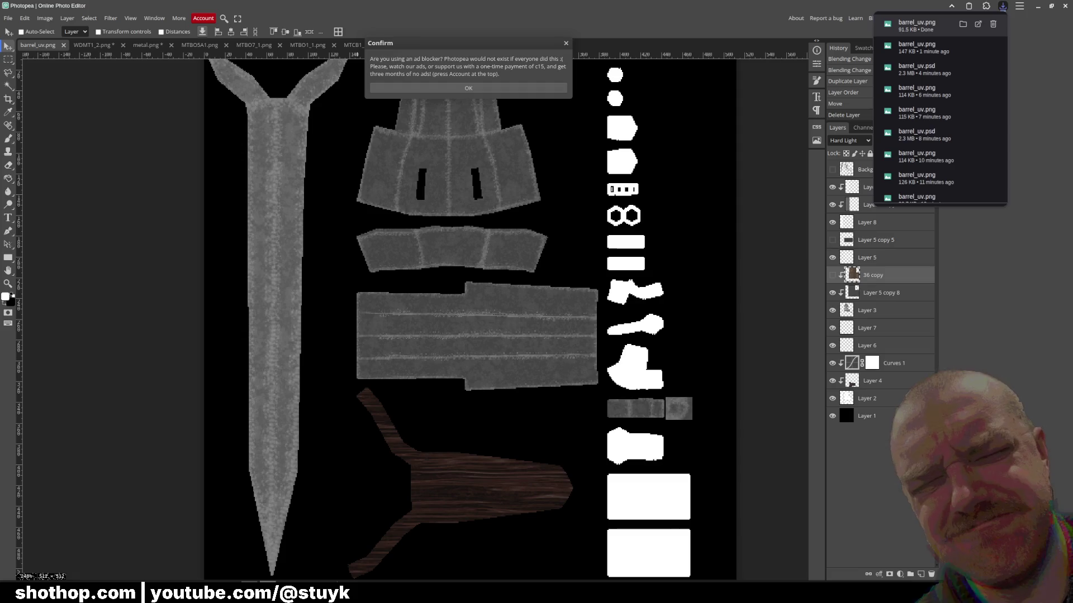
mouse_move(305, 595)
click(349, 553)
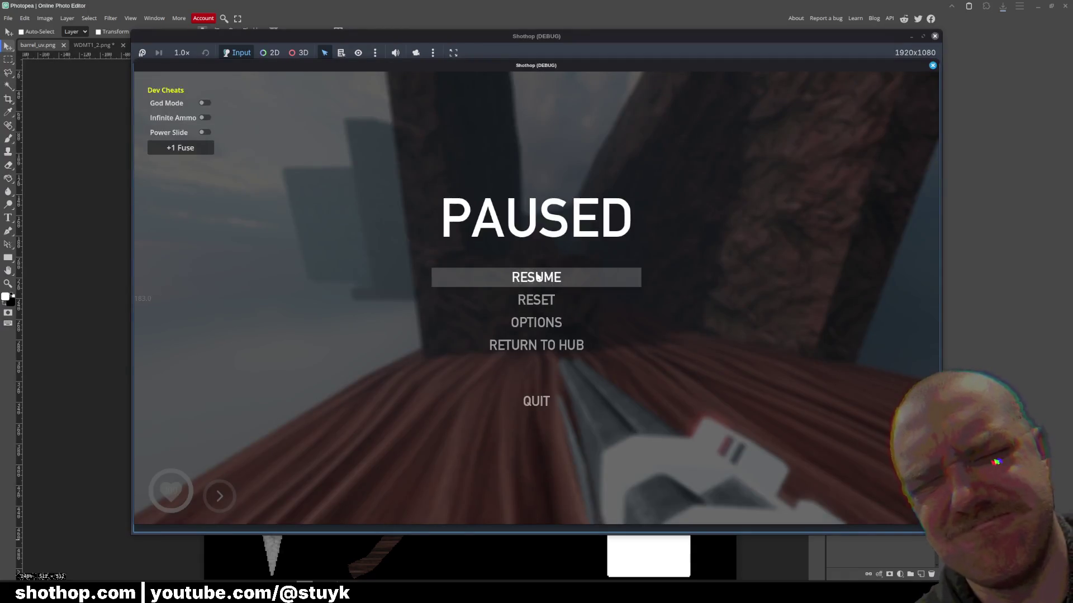
- Resume Shothop, walk forward briefly to test the shotgun, then pause again
click(537, 277)
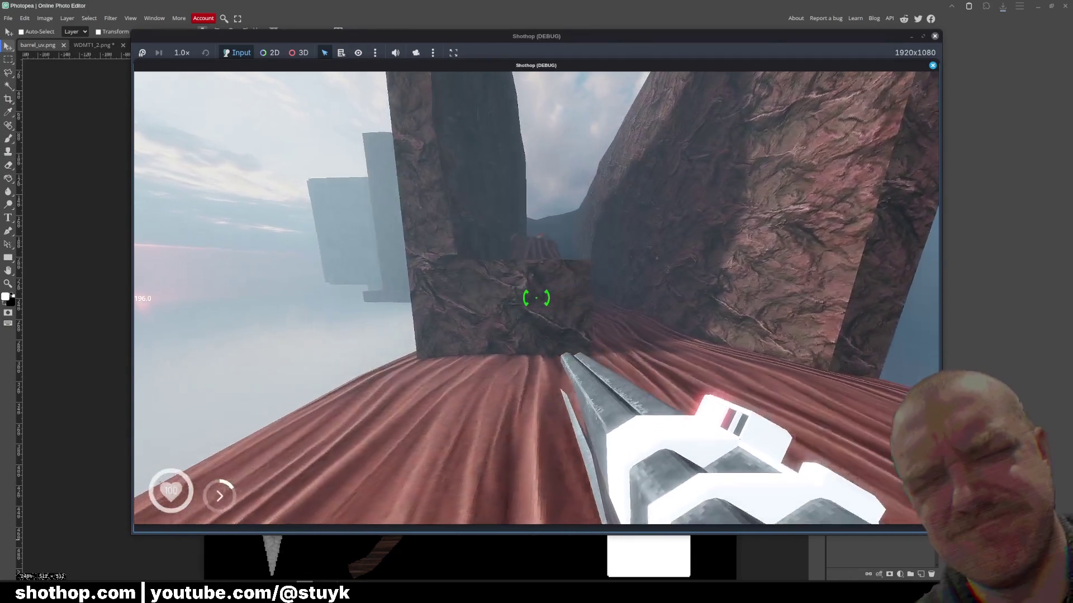
key(w)
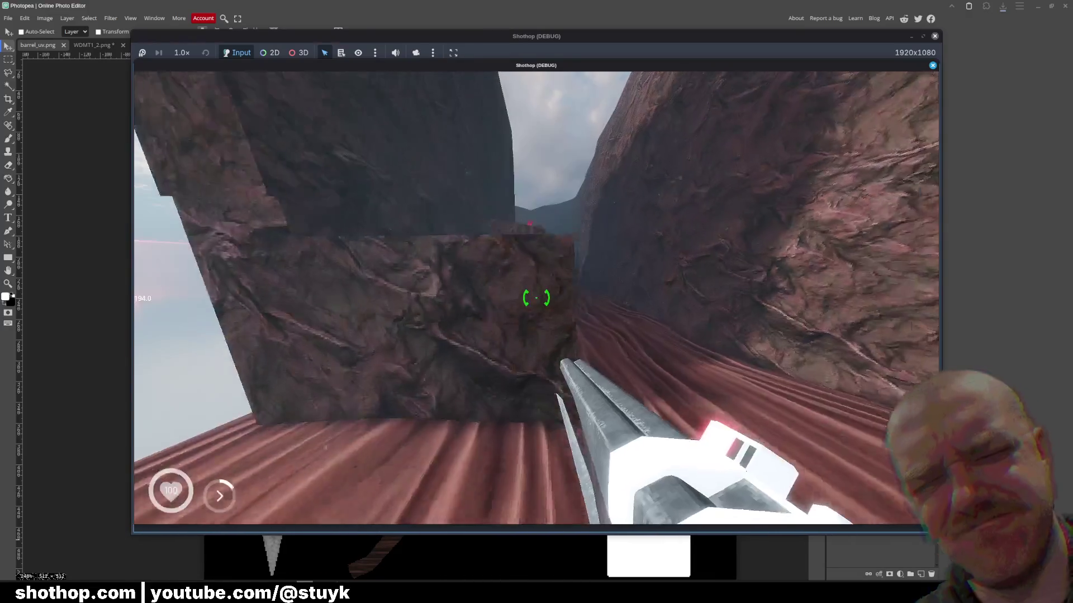
key(Escape)
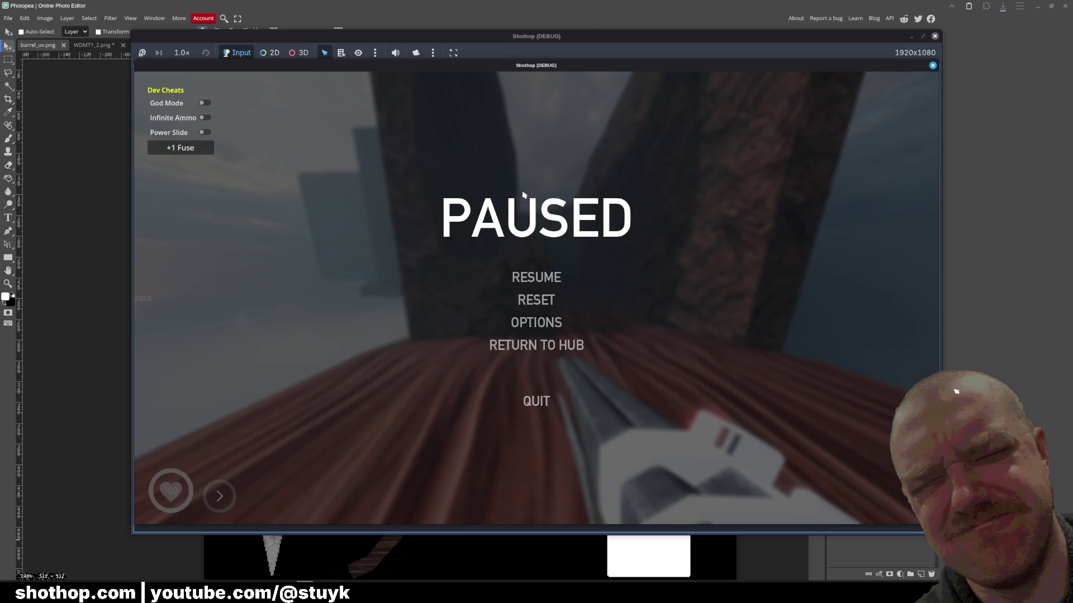
key(Escape)
key(Escape)
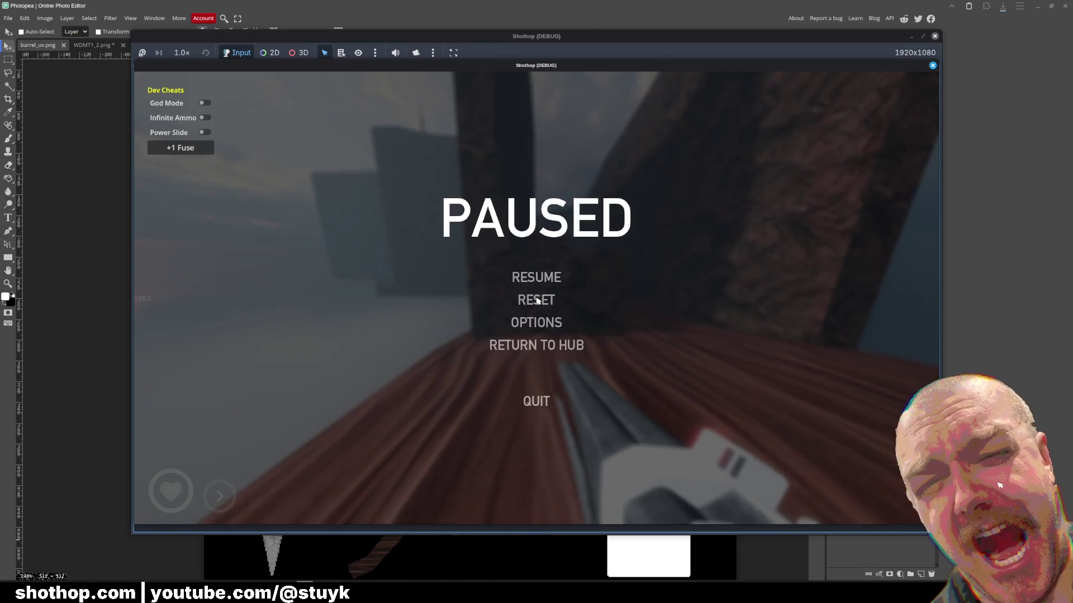
- Dismiss Photopea's ad-blocker notice and switch over to Blender
click(282, 575)
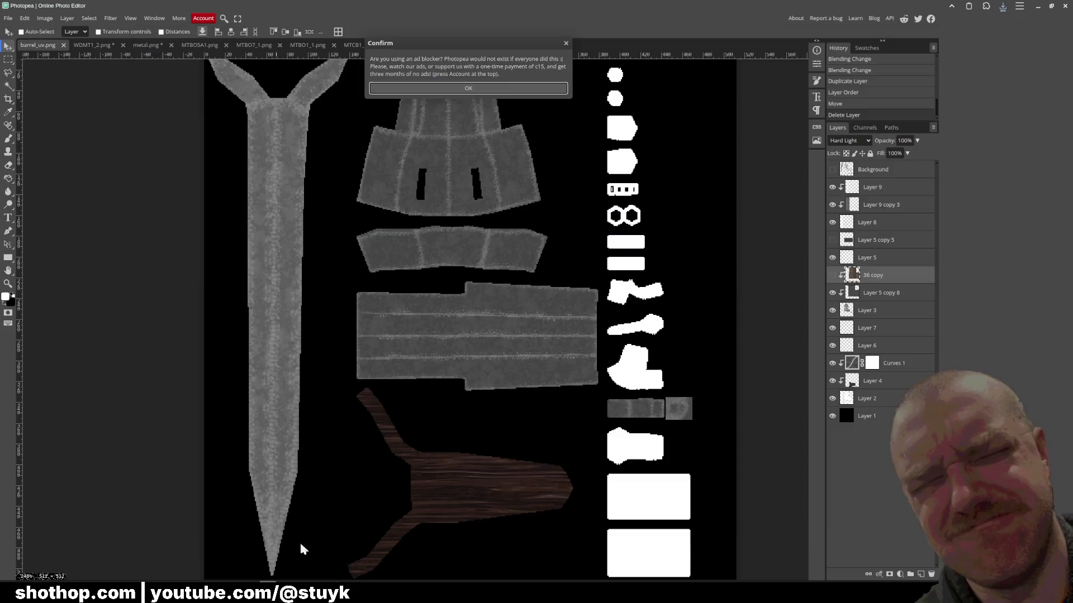
click(451, 91)
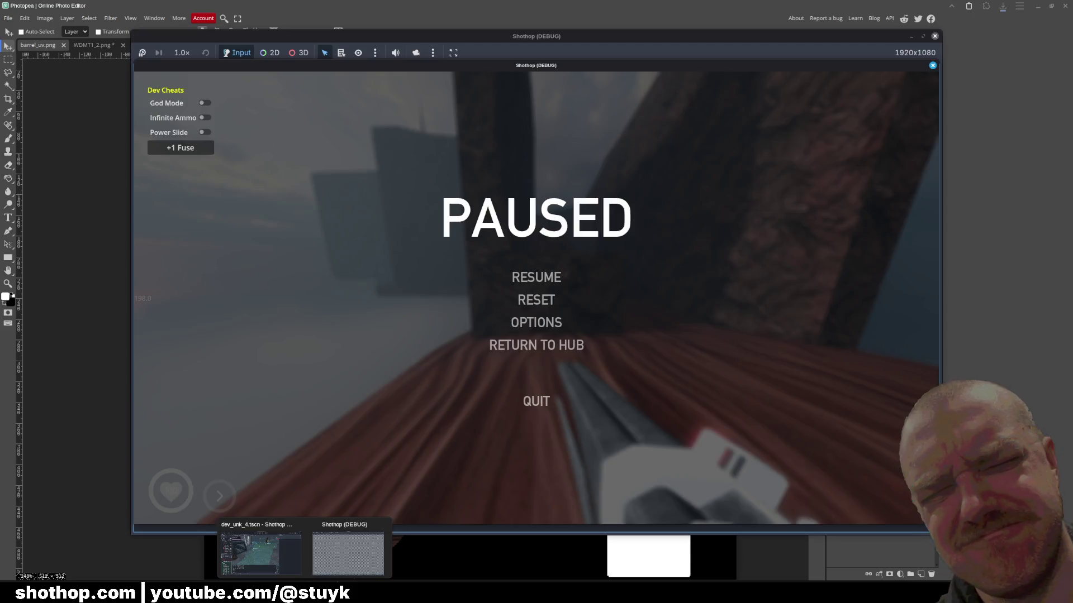
click(323, 578)
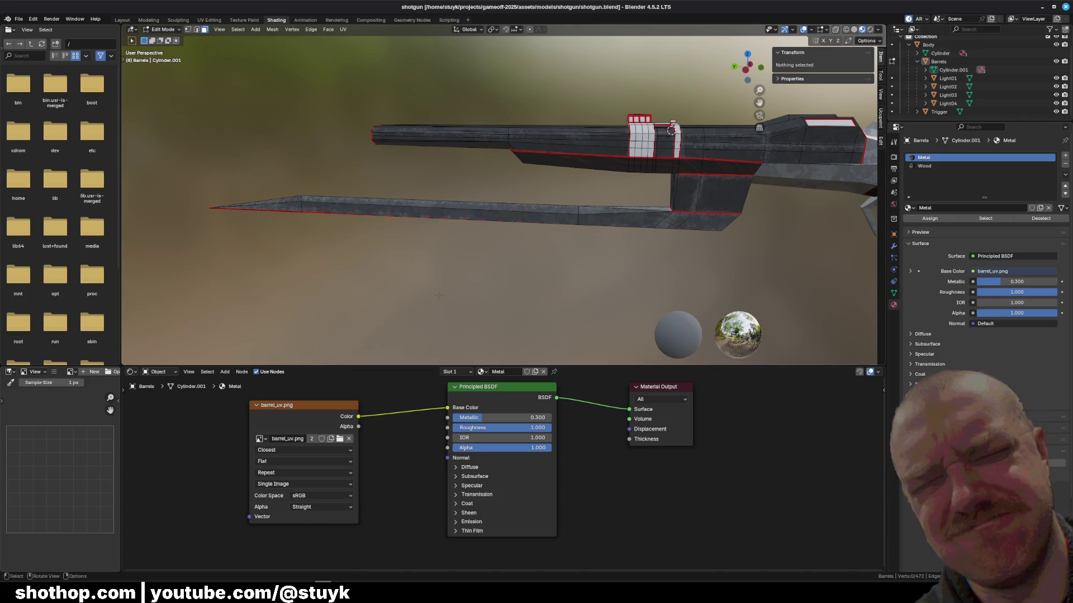
- Inspect the barrels from several angles, go to Left Orthographic, and box-select the lower barrel faces
mouse_move(512, 229)
mouse_down()
mouse_move(581, 233)
mouse_move(588, 223)
mouse_up()
mouse_move(481, 335)
mouse_down()
mouse_move(481, 209)
mouse_move(193, 97)
mouse_up()
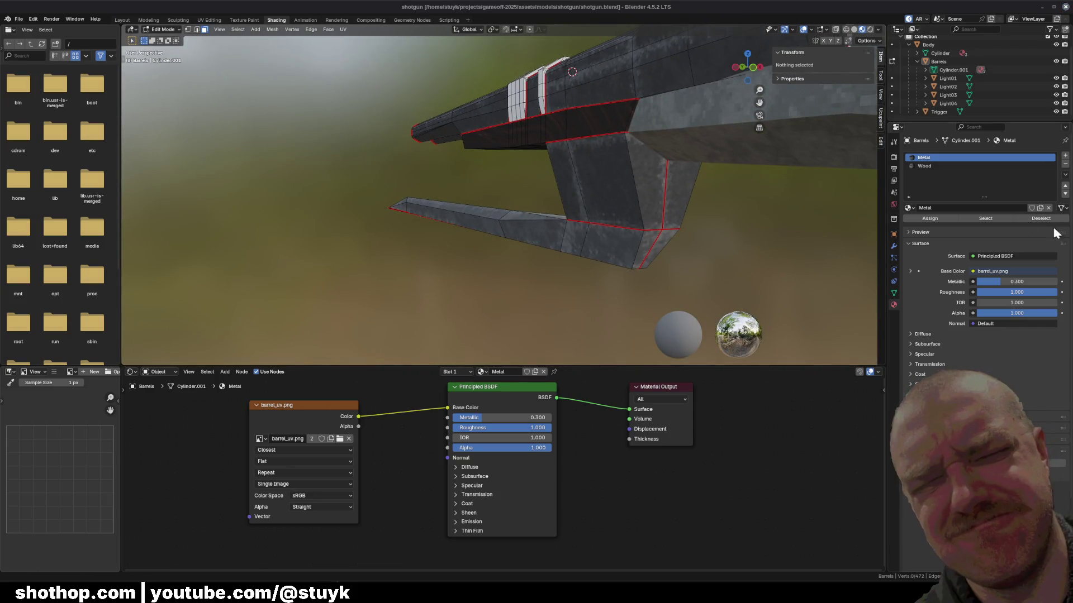
drag(503, 195, 458, 162)
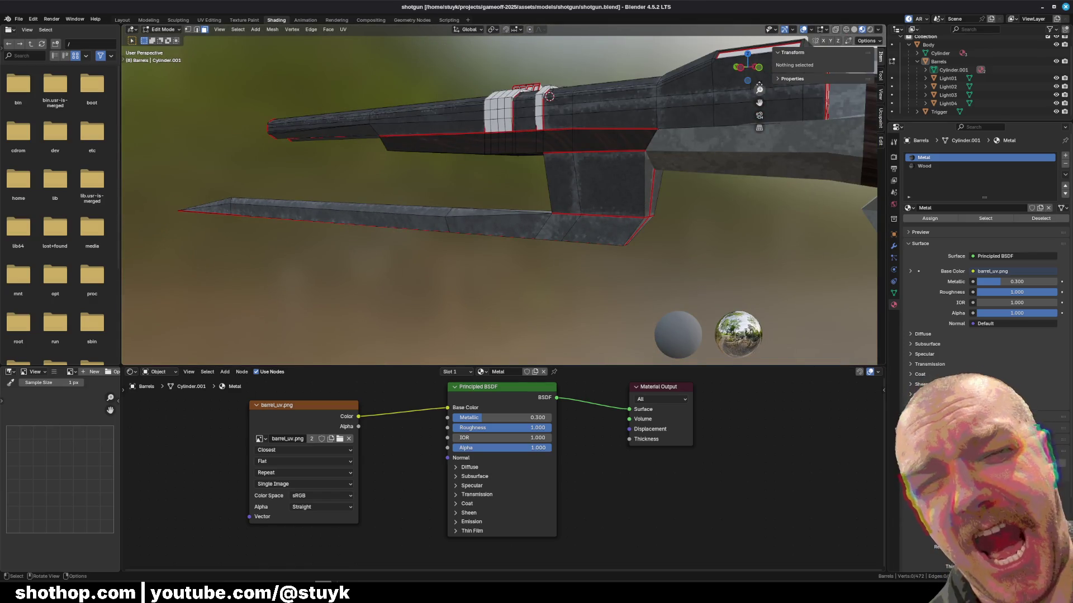
click(740, 67)
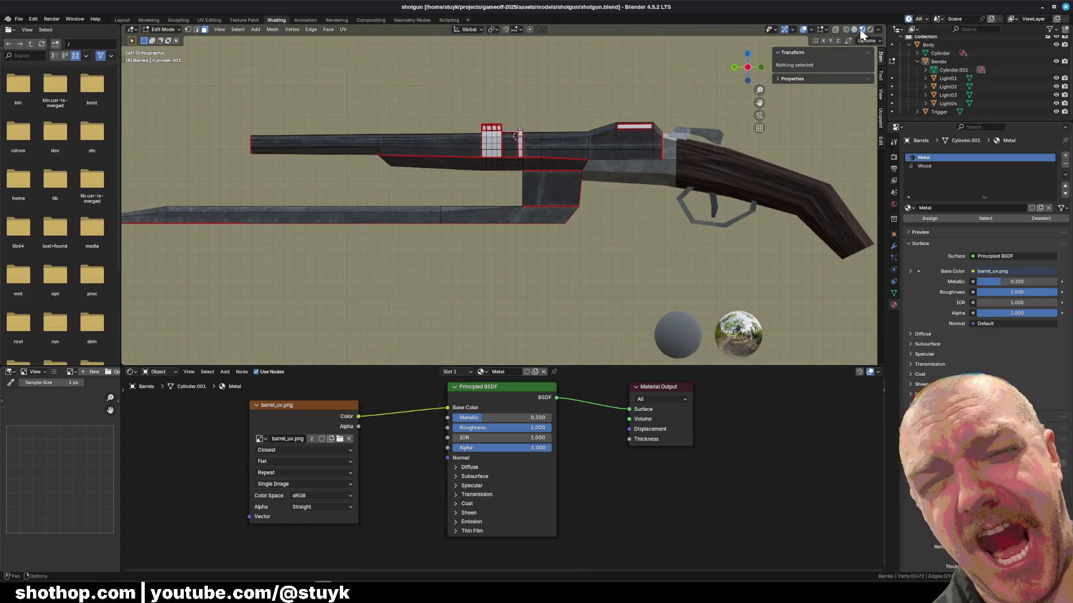
drag(263, 238, 337, 233)
mouse_move(132, 243)
mouse_down()
mouse_move(671, 168)
mouse_move(615, 145)
mouse_move(670, 134)
mouse_up()
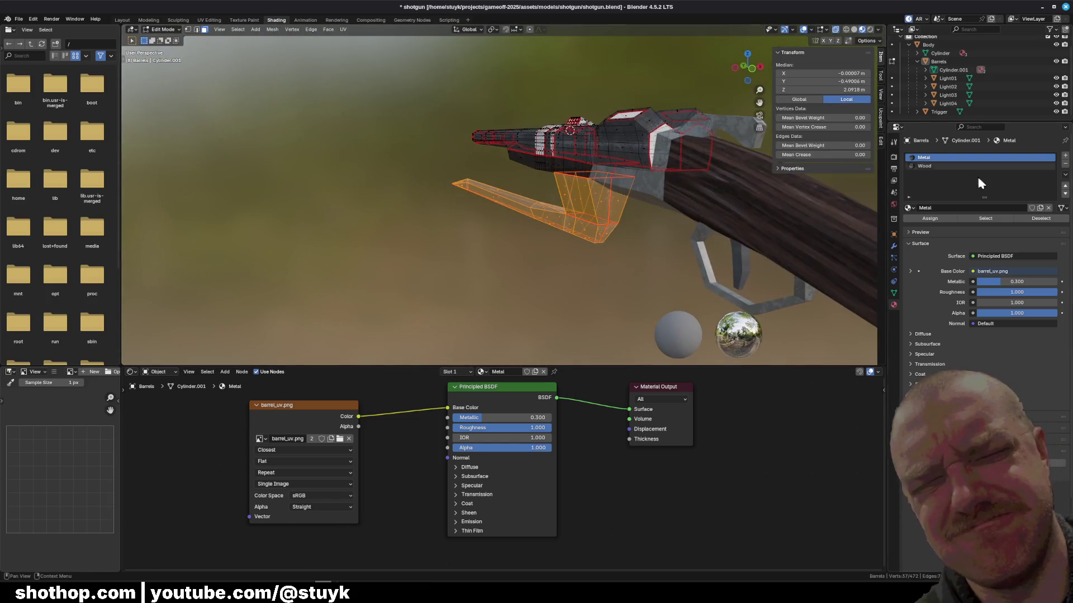
- Create a new MetalPolish material and assign it to the selected barrel faces
click(1066, 156)
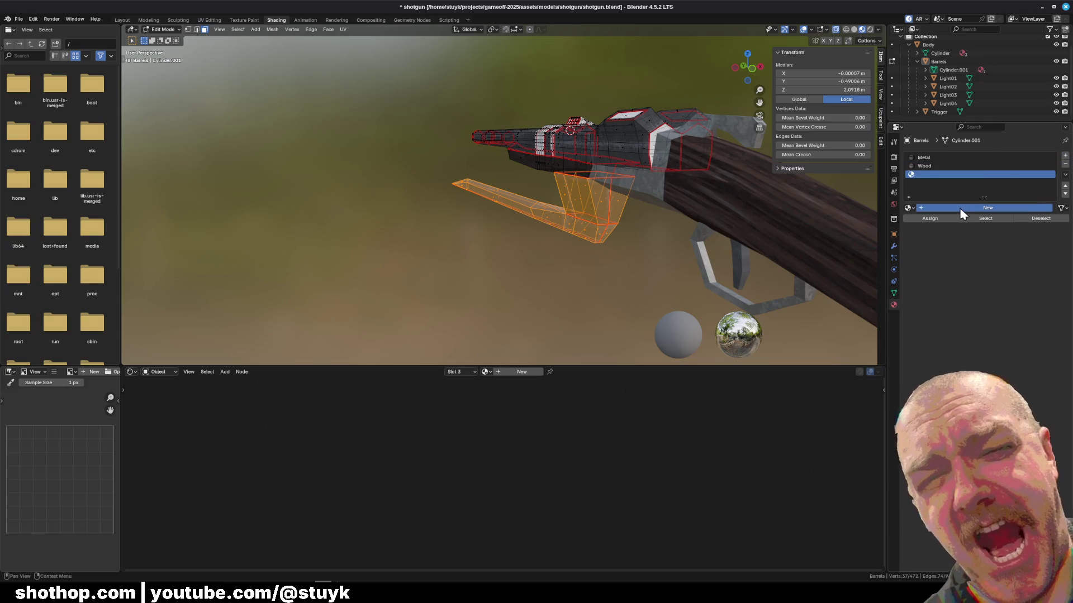
click(963, 211)
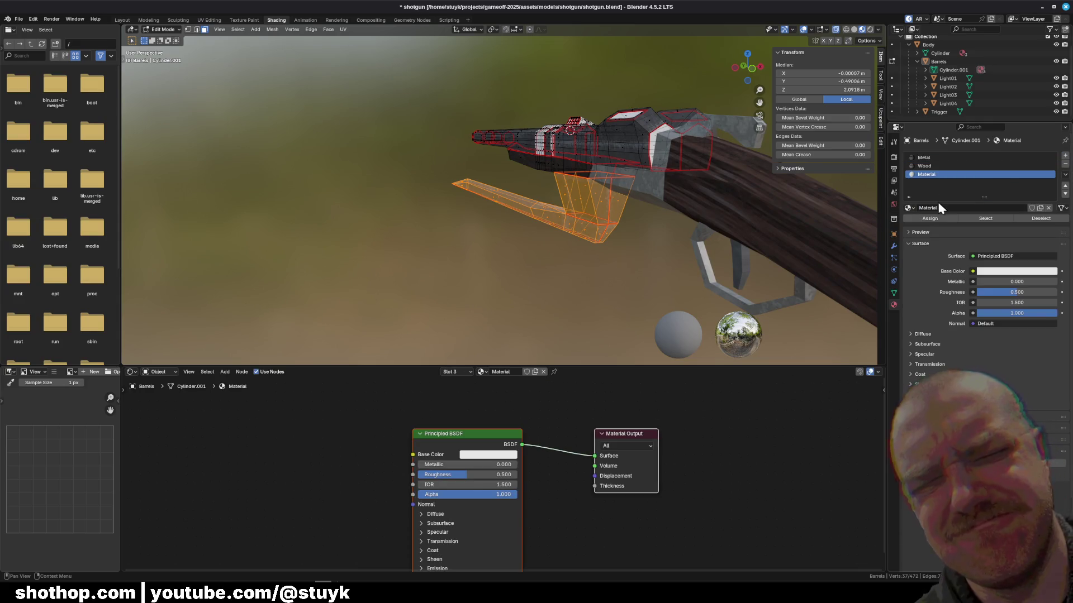
click(941, 219)
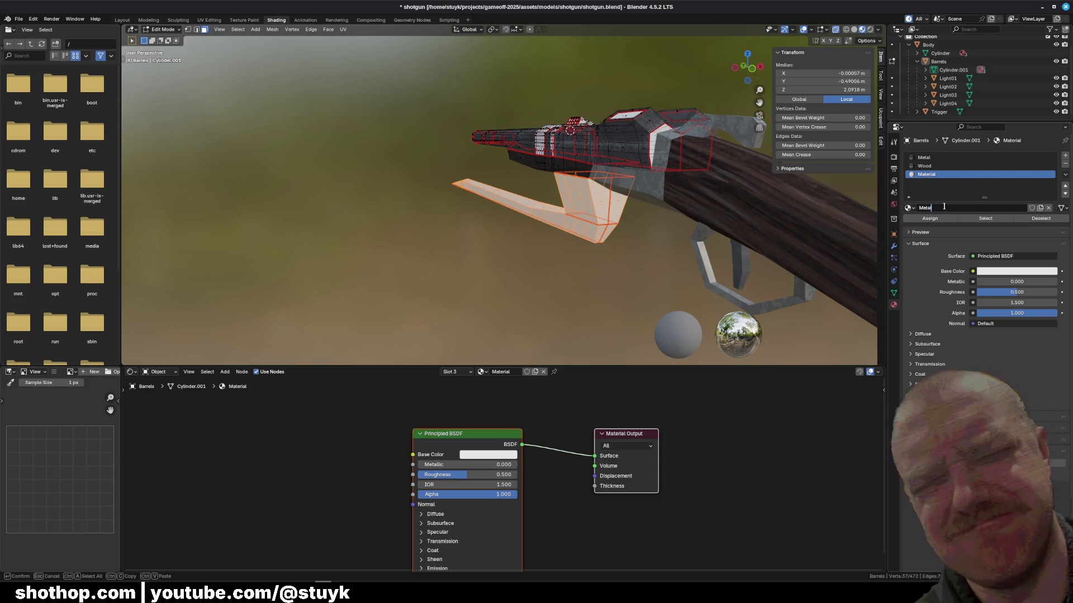
text(Polish)
key(Return)
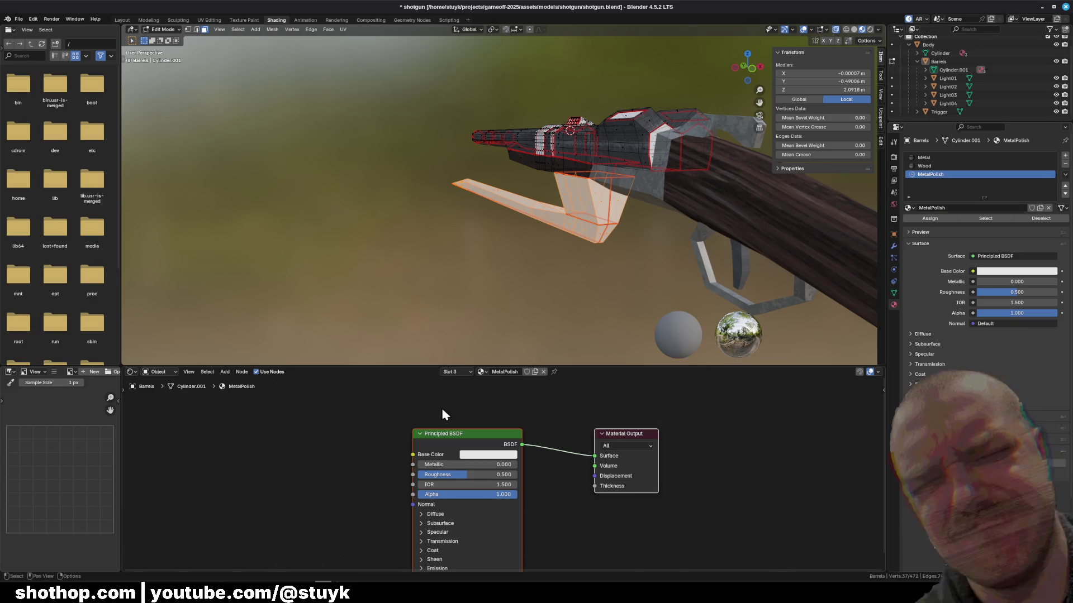
- Add an Image Texture node with barrel_uv.png, Closest interpolation, feeding Base Color
drag(339, 431, 343, 427)
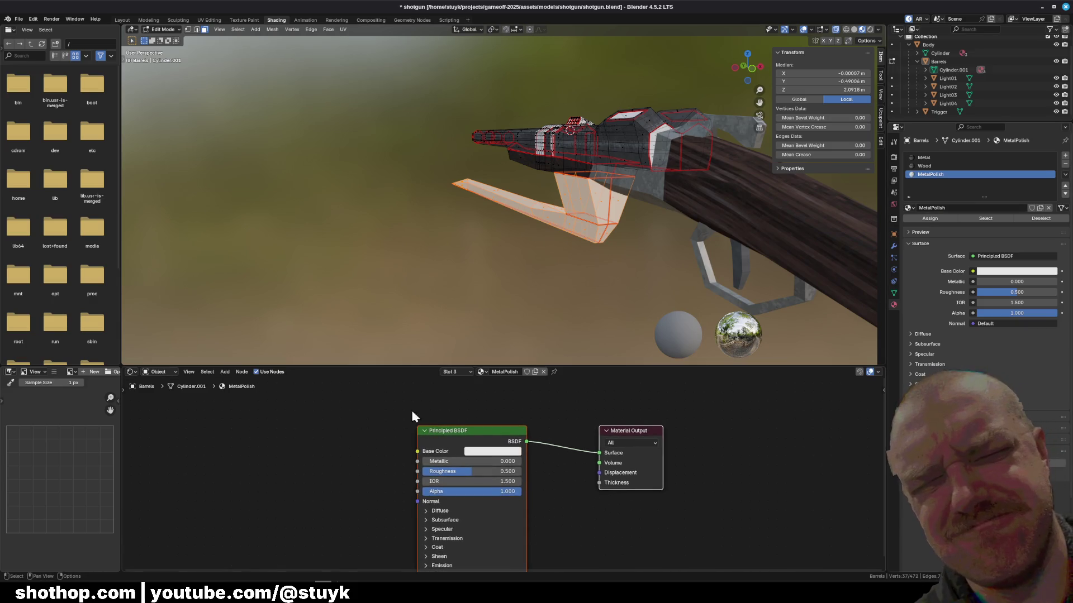
key(shift+a)
text(tex)
key(Return)
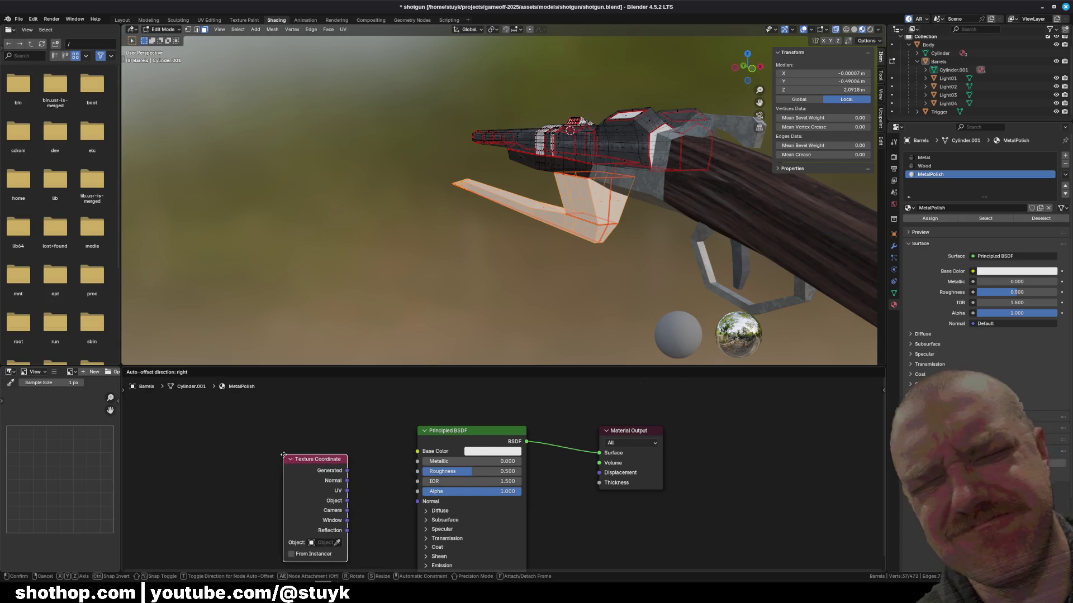
key(Escape)
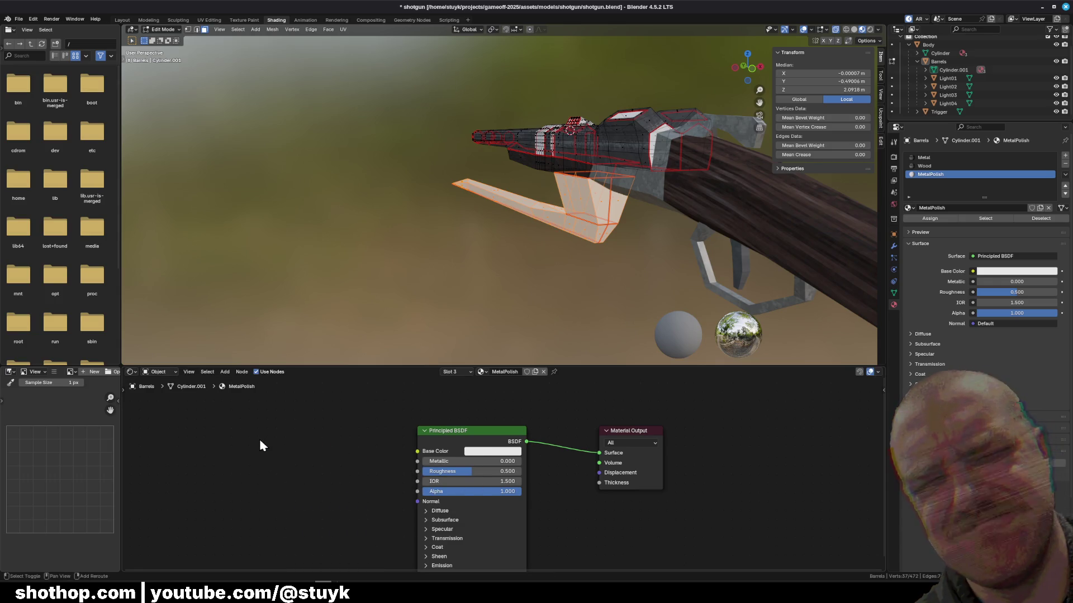
key(shift+a)
click(297, 466)
click(233, 438)
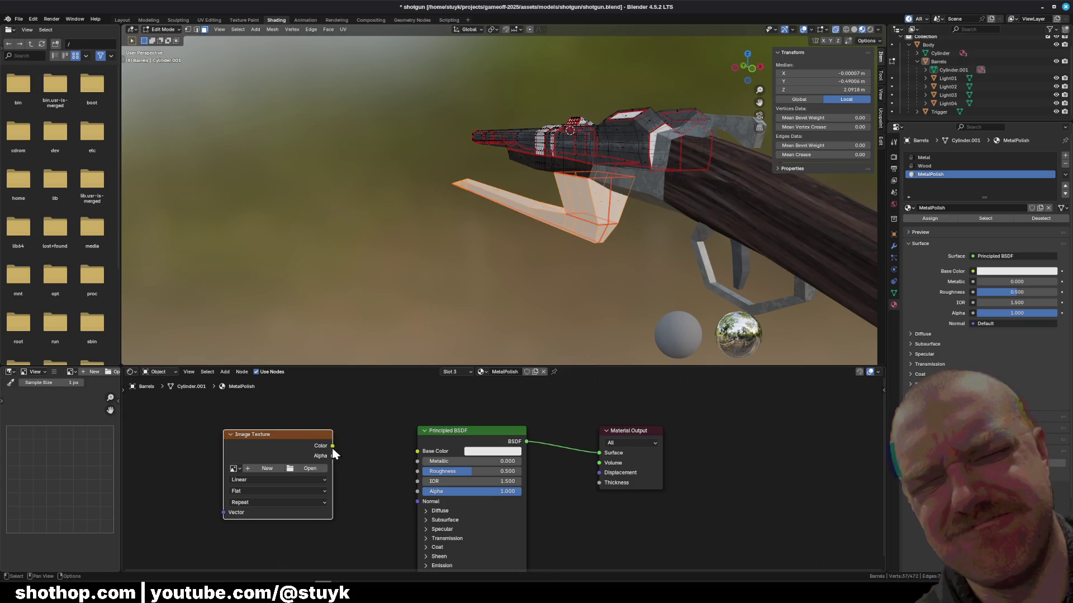
drag(418, 455, 418, 452)
click(284, 480)
click(265, 501)
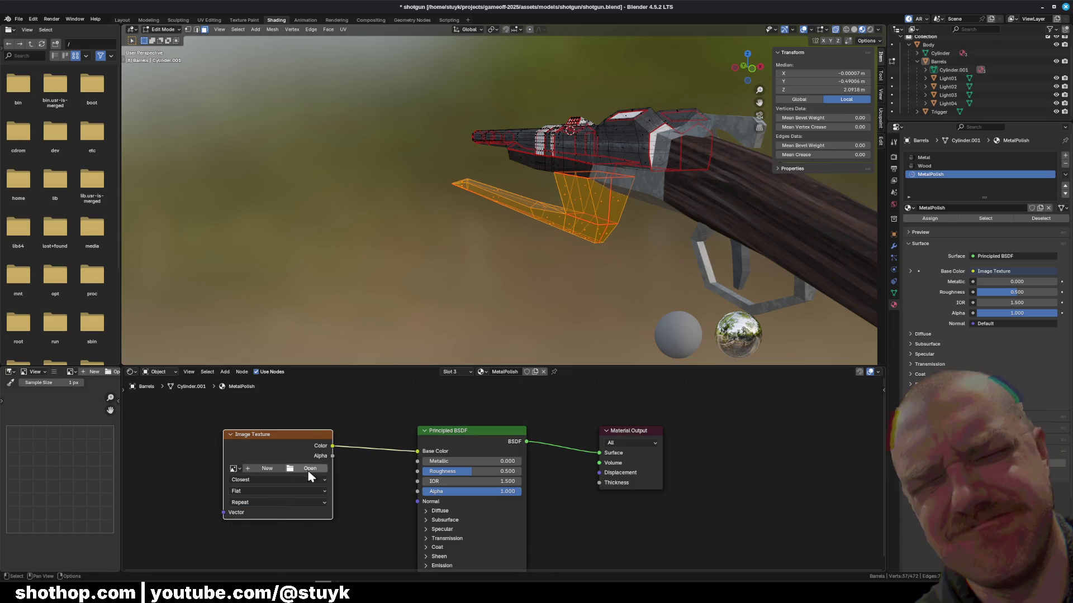
click(309, 469)
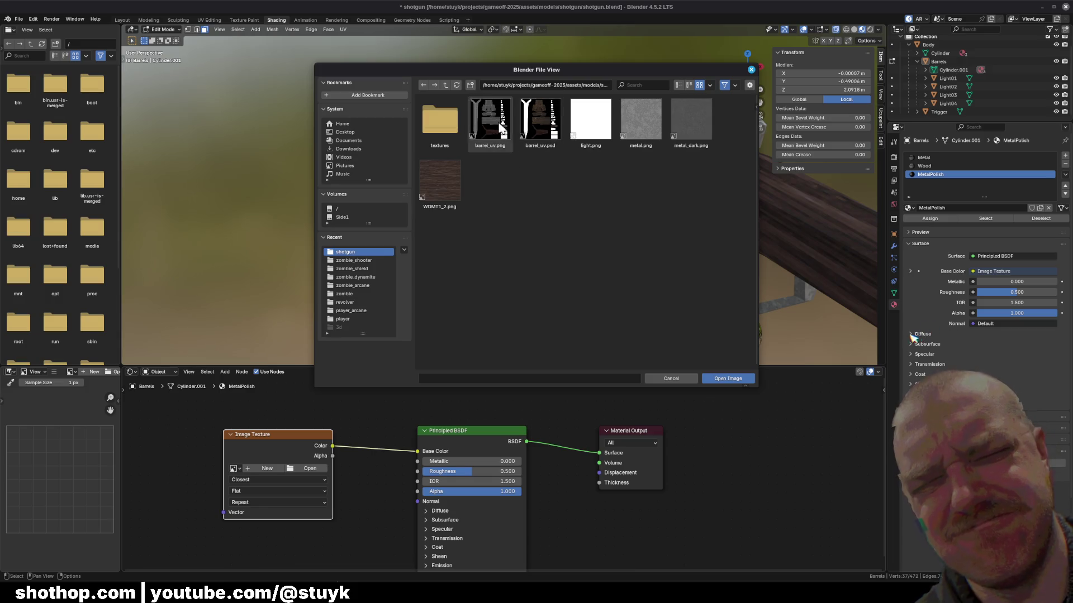
click(726, 378)
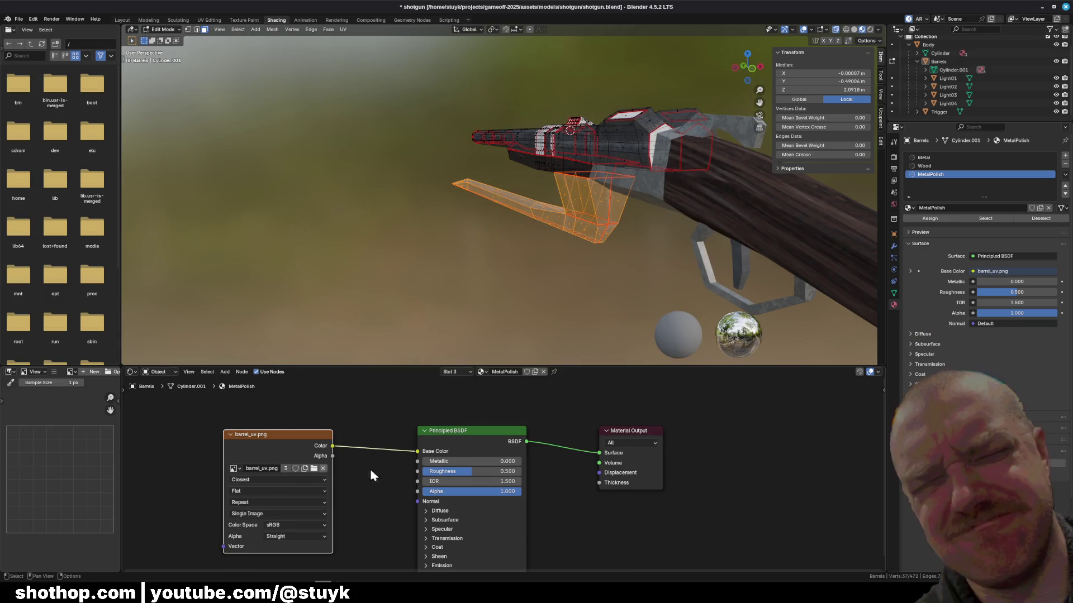
- Set the Principled BSDF IOR to 1.6 and save shotgun.blend
drag(748, 66, 841, 50)
key(alt+a)
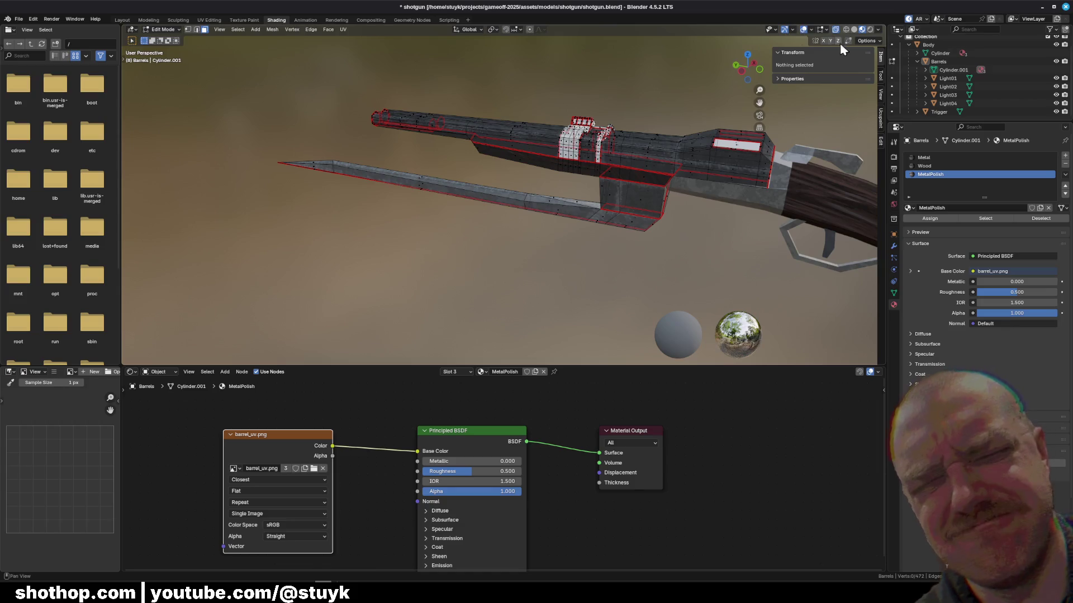
mouse_move(747, 66)
mouse_down()
mouse_move(687, 84)
mouse_move(529, 380)
mouse_up()
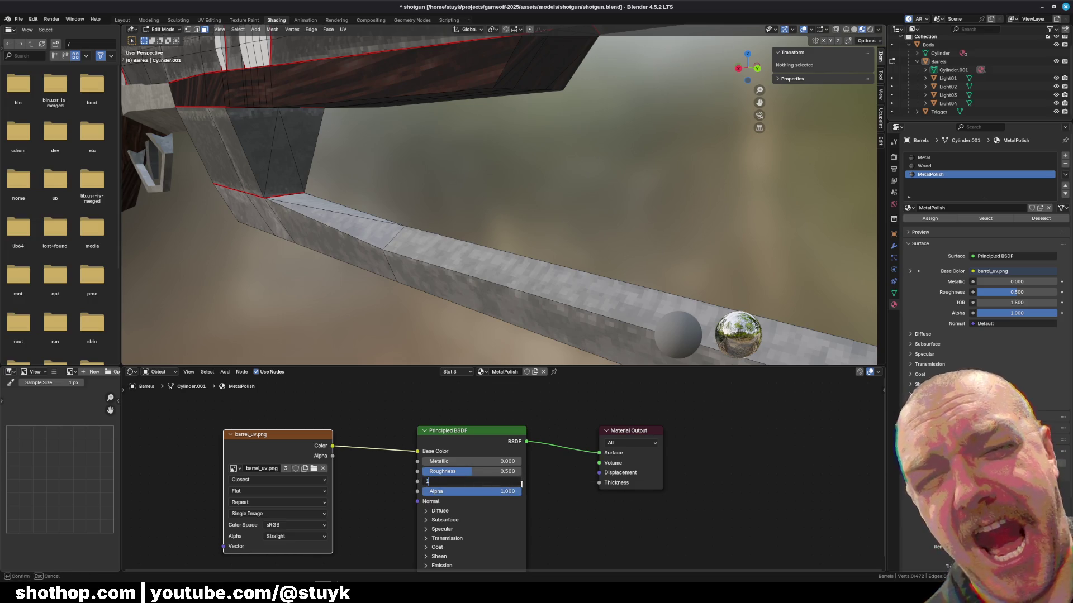
text(.4)
key(Return)
scroll(596, 199, down, 5)
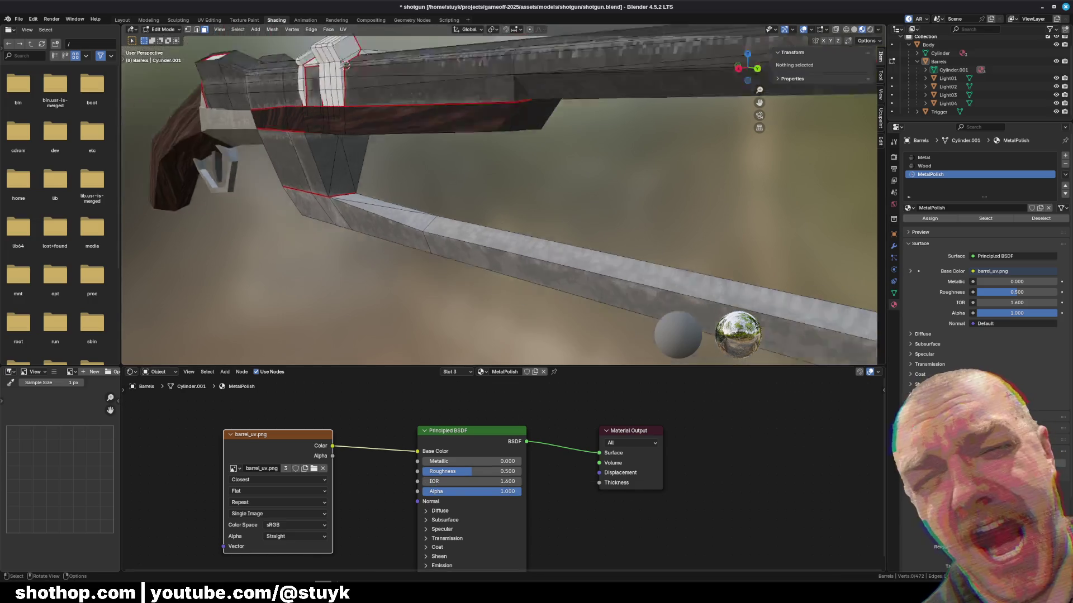
key(ctrl+s)
key(alt+Tab)
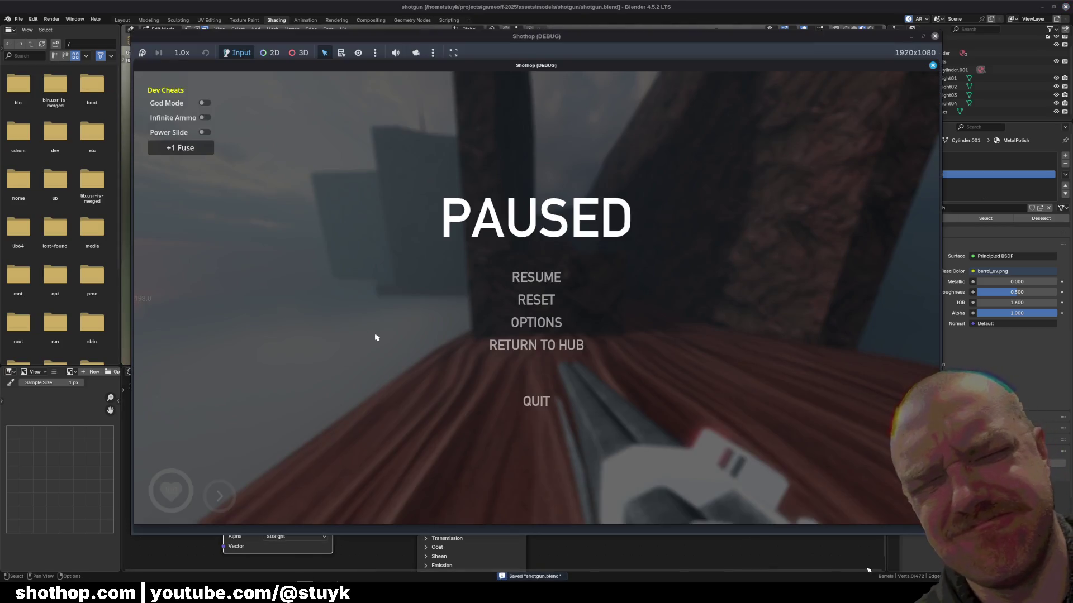
- Relaunch dev_unk_4 from Godot, fire and dash through the canyon, then pause
key(Escape)
key(Escape)
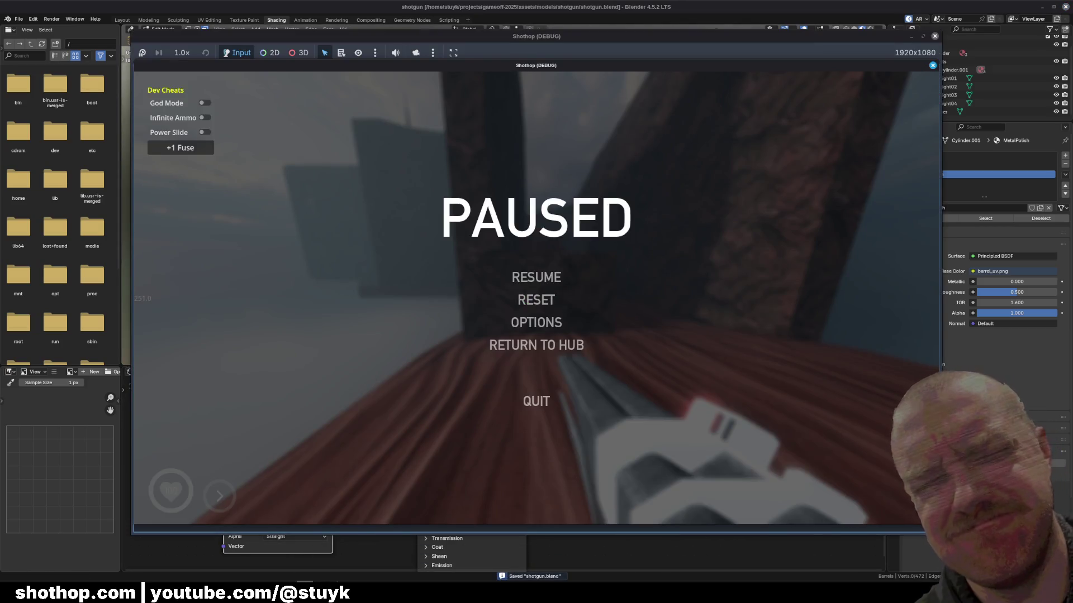
key(alt+Tab)
click(944, 27)
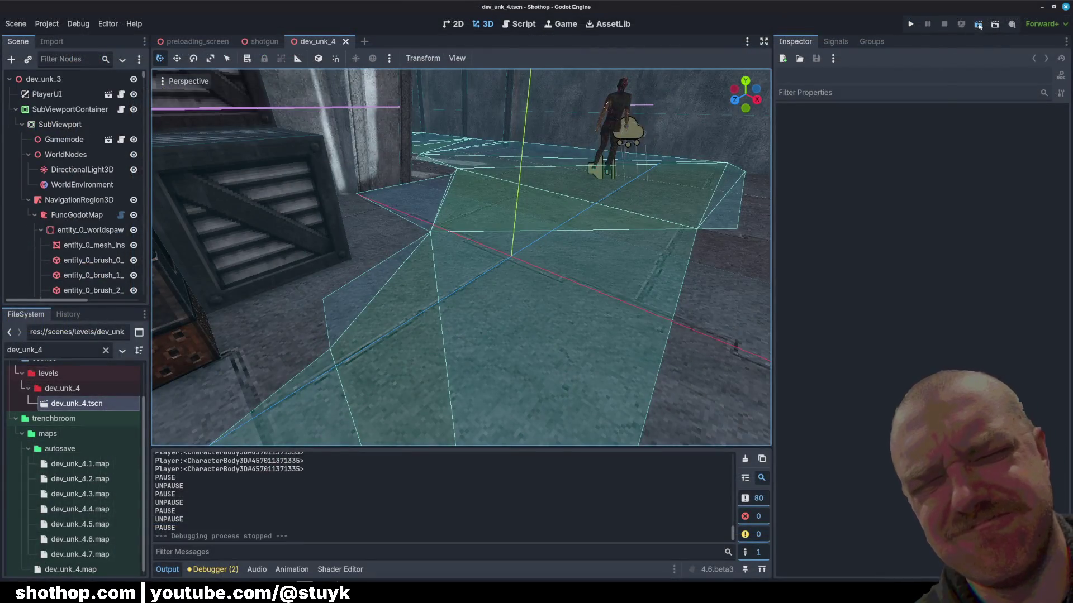
key(F5)
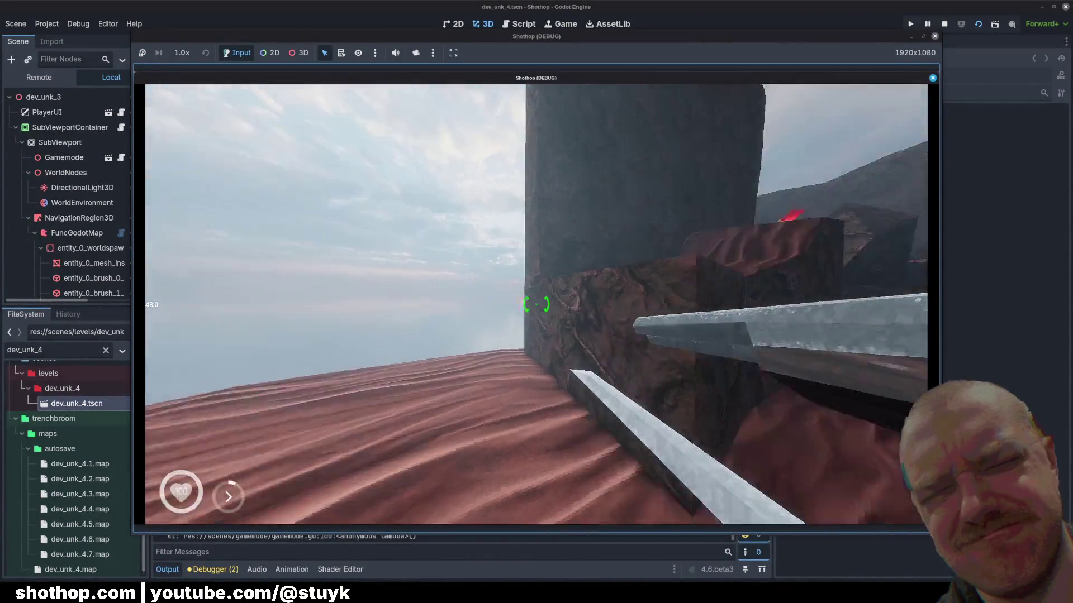
click(536, 305)
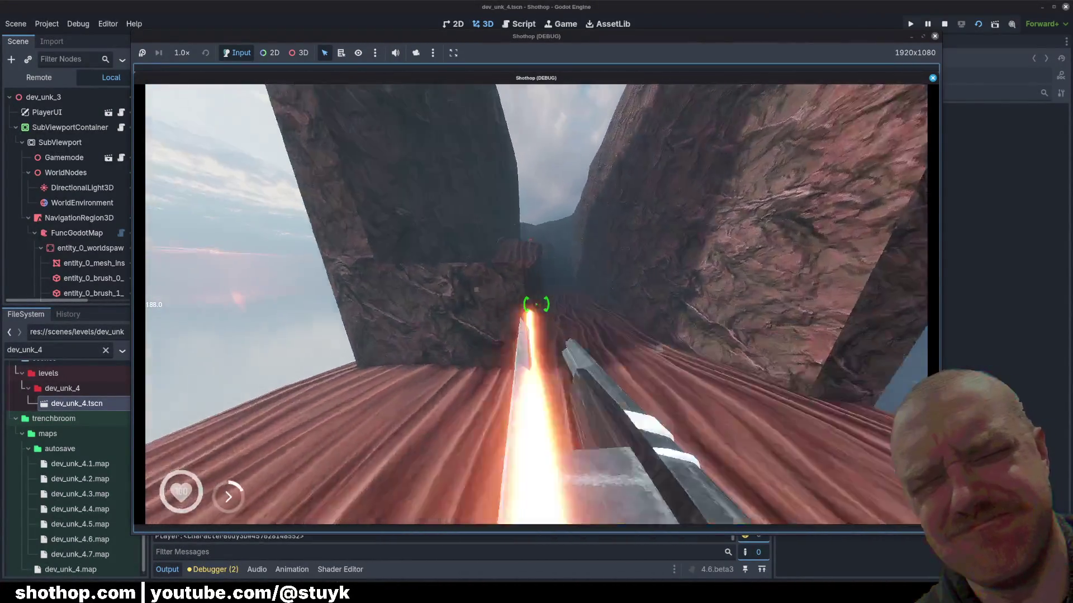
key(space)
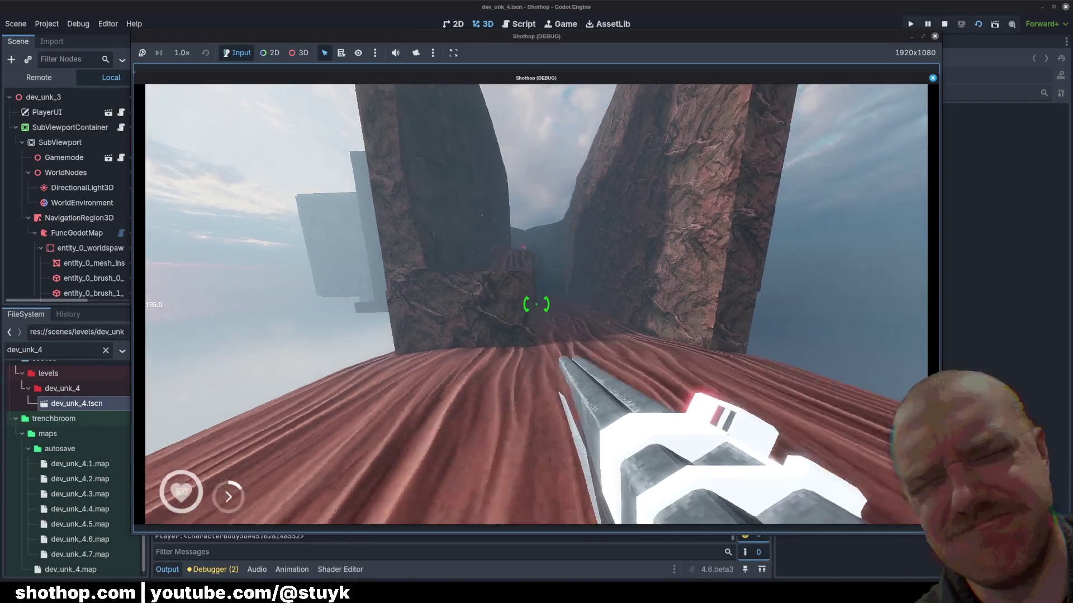
key(shift)
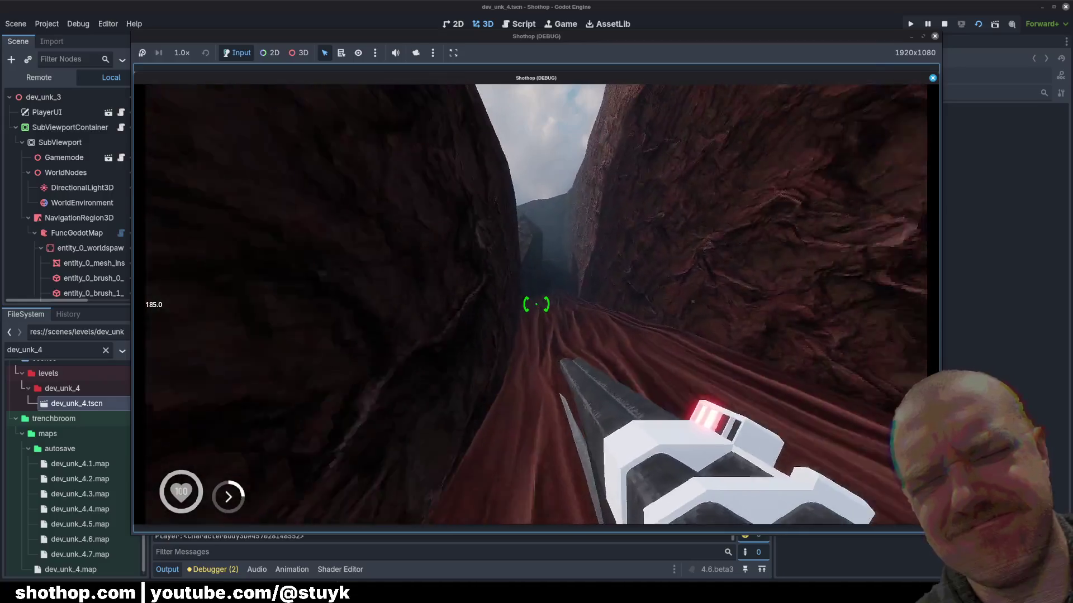
key(Escape)
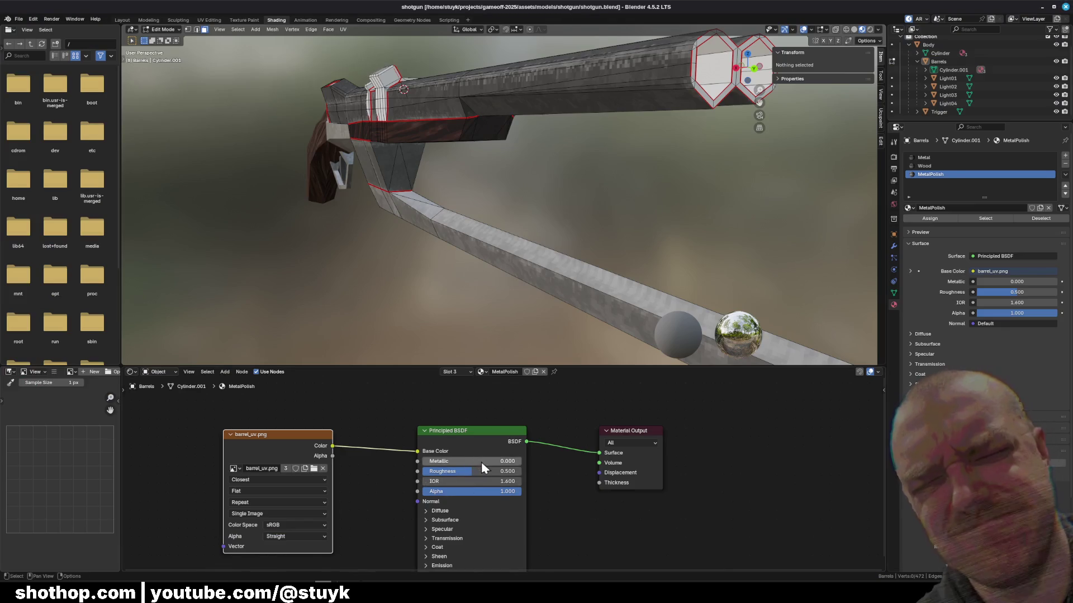
- Set MetalPolish Roughness to 0.200 and start changing Metallic to 0.100
key(Return)
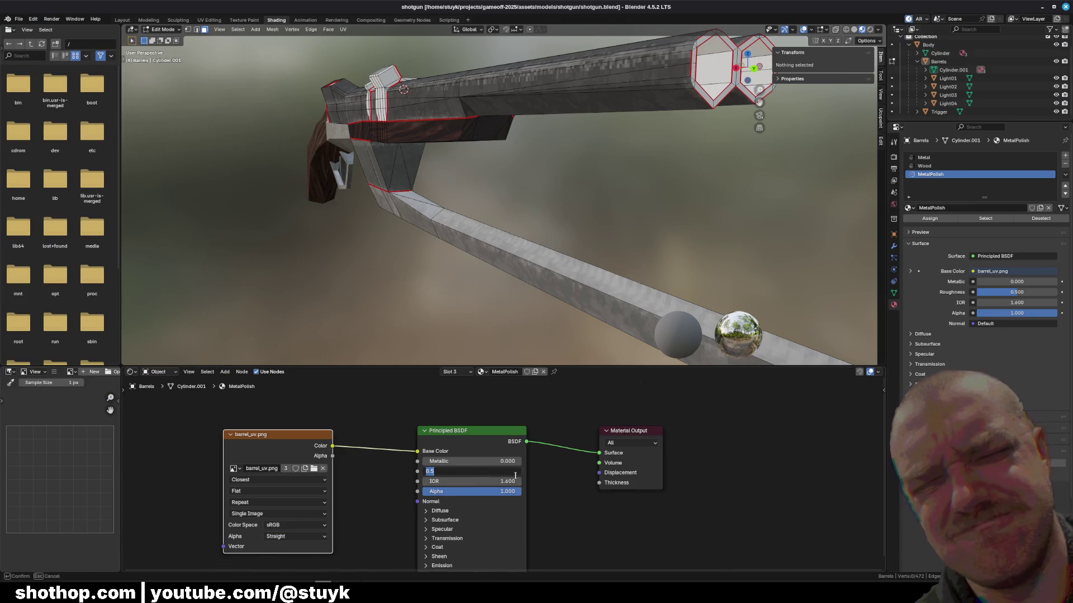
text(0.2)
key(Return)
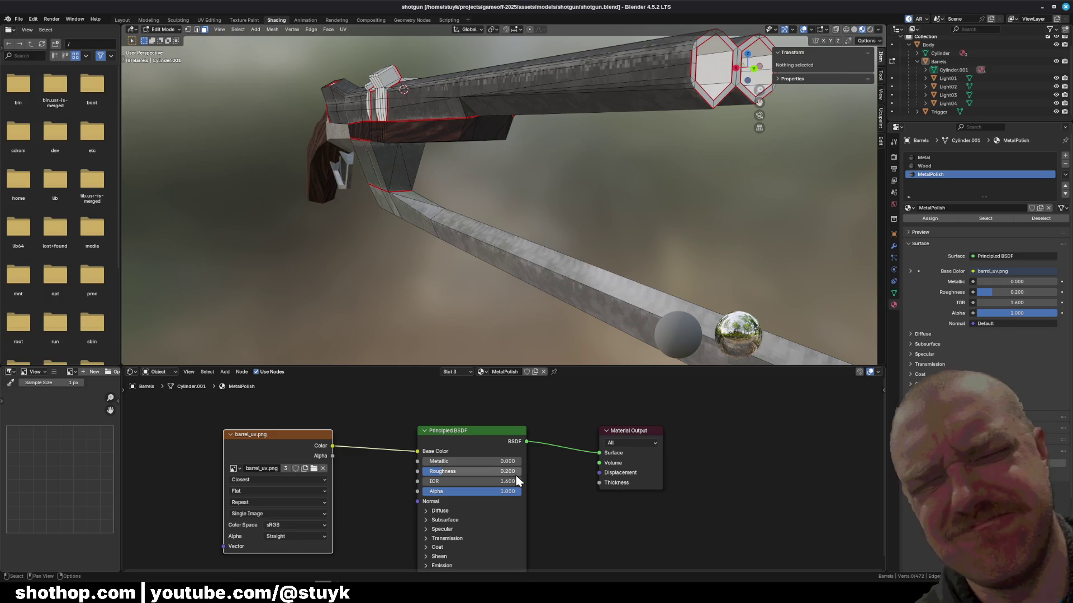
click(482, 462)
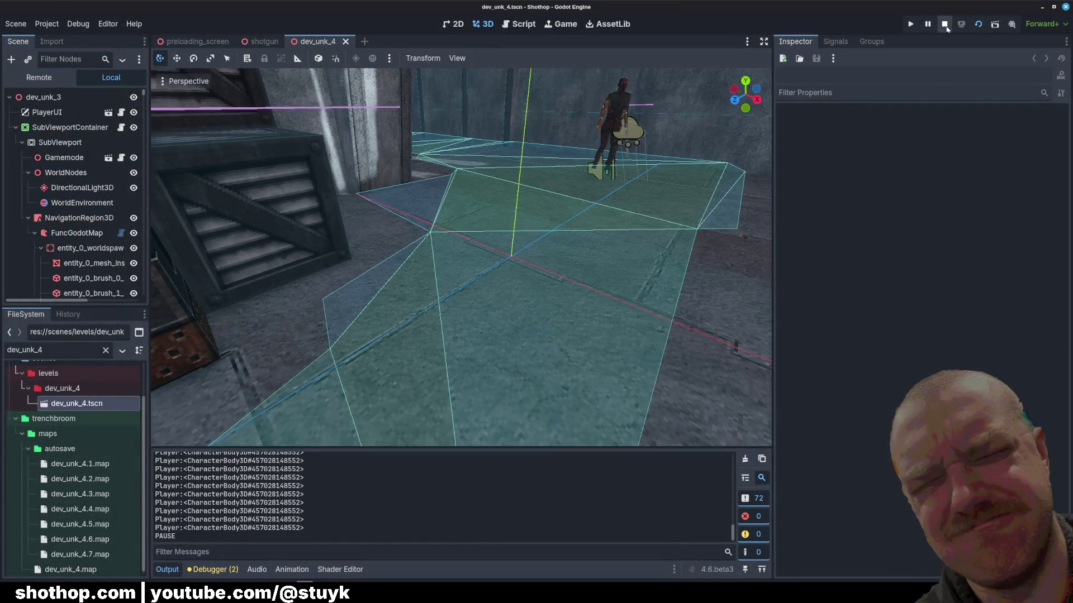
- Restart the scene in Godot, fire the laser through the canyon, pause, and minimize the editor
click(945, 26)
click(993, 27)
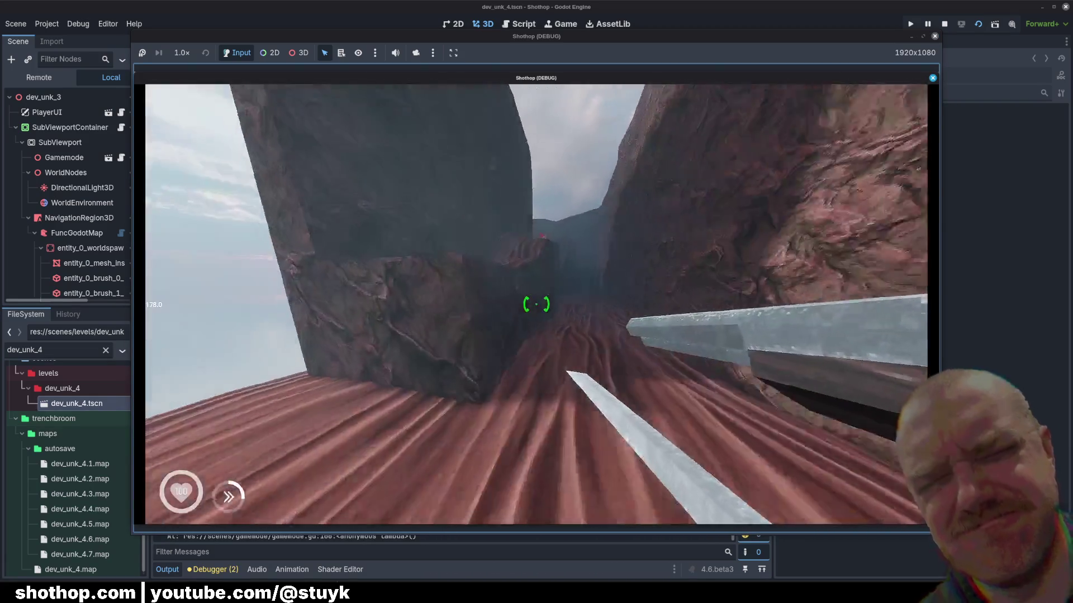
click(537, 304)
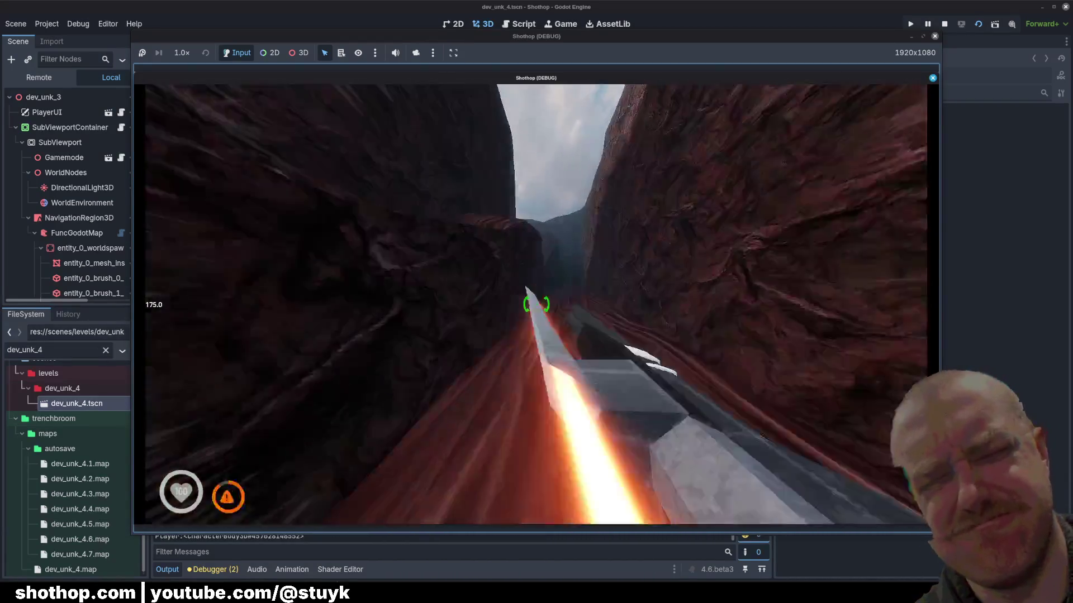
key(w)
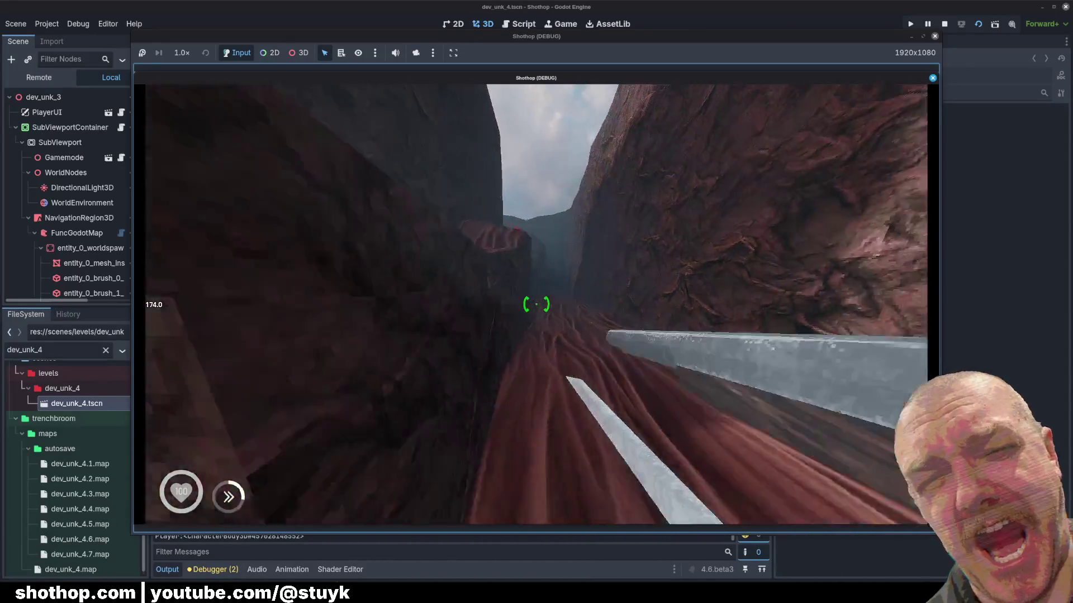
click(537, 304)
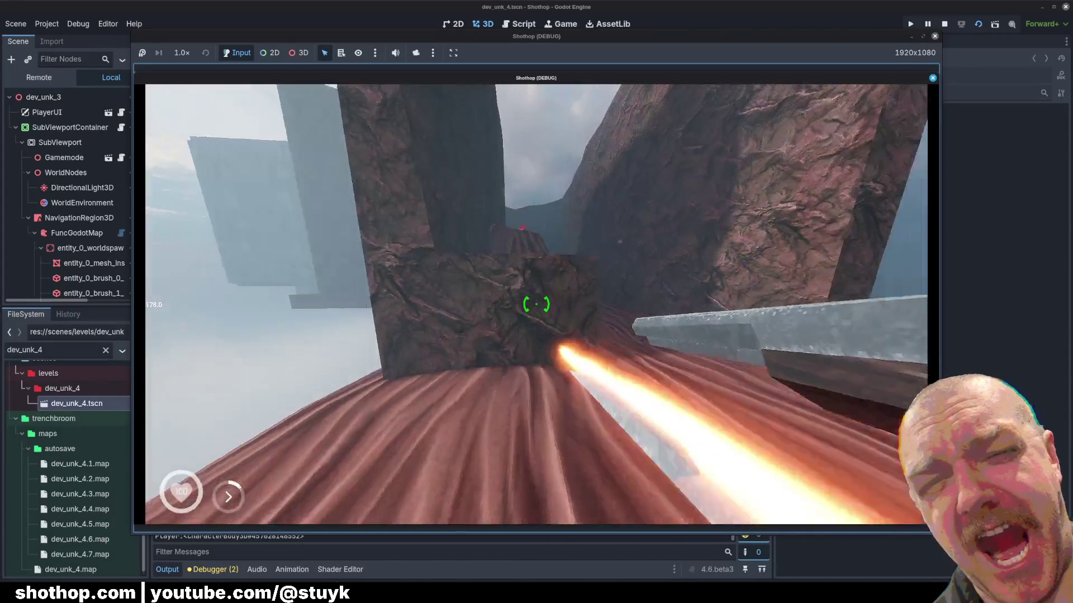
key(Escape)
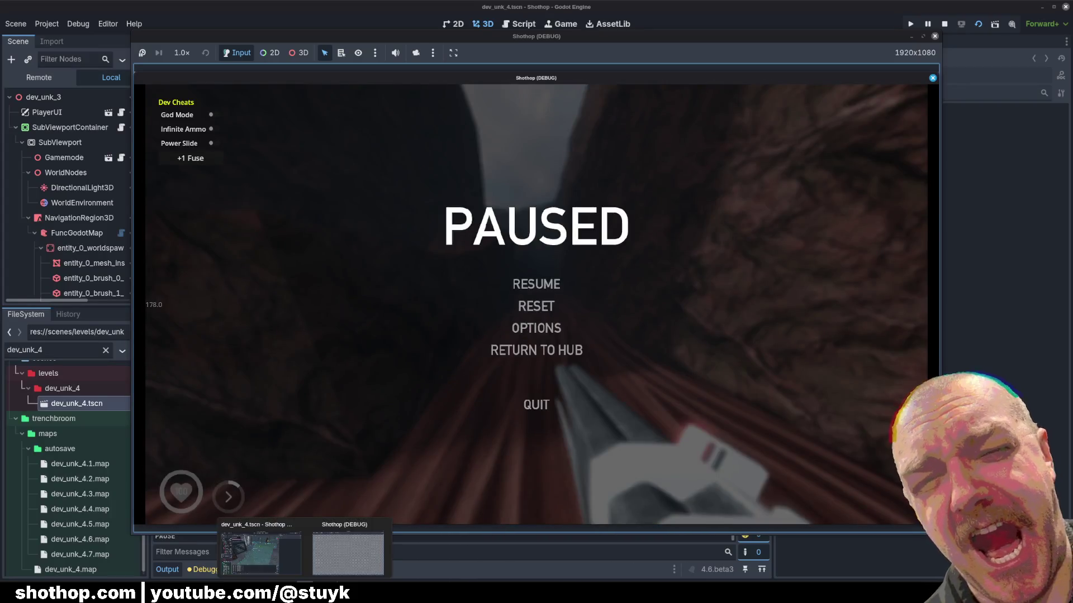
click(304, 590)
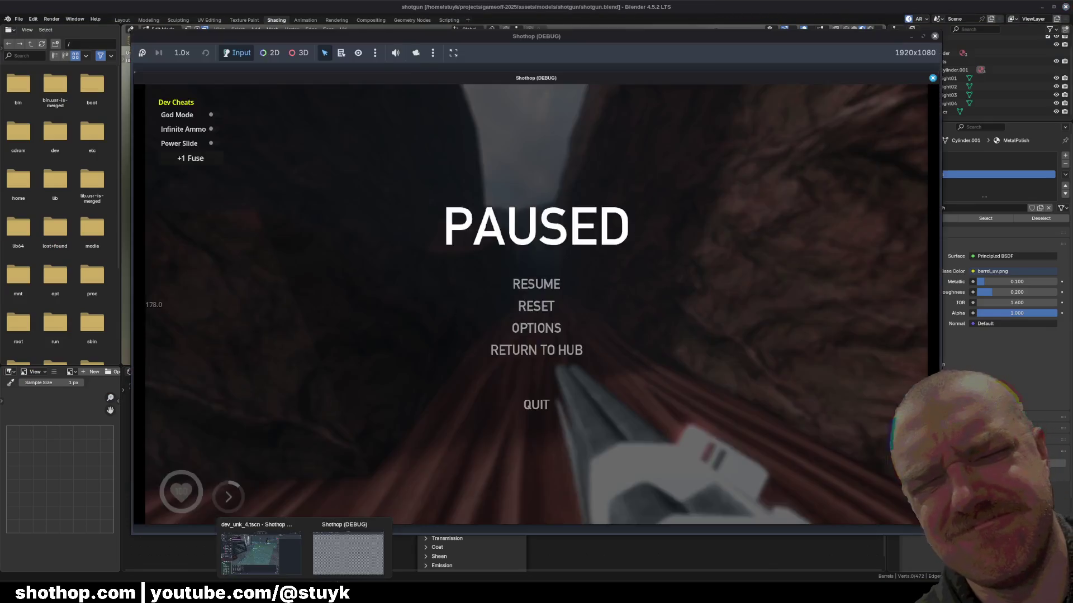
- Add a new Layer 10 above Layer 9 and clip it to Layer 9
click(268, 590)
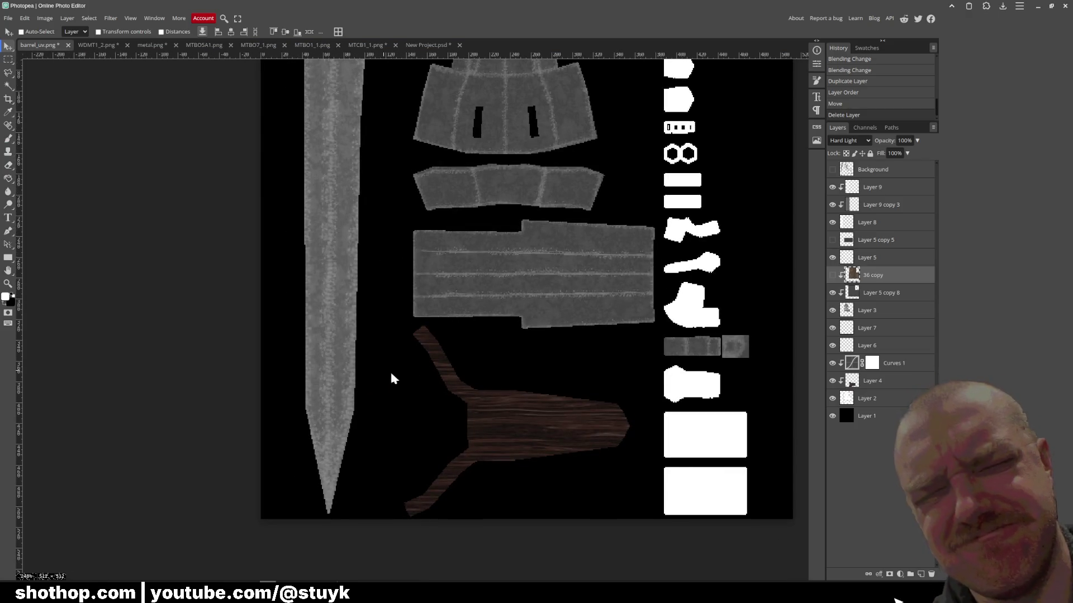
key(b)
click(869, 193)
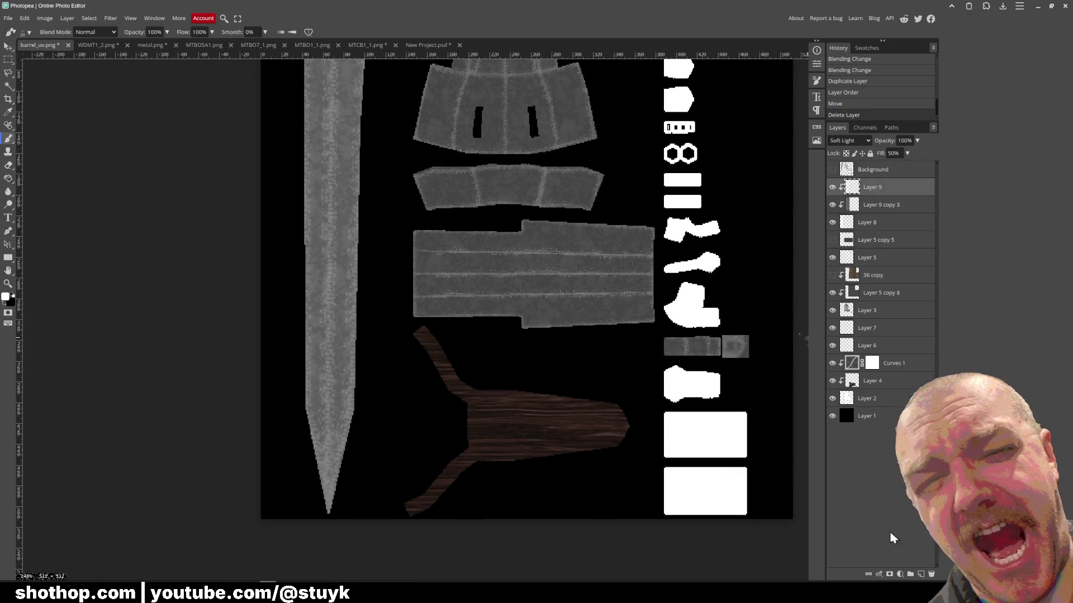
click(921, 574)
right_click(863, 188)
click(884, 353)
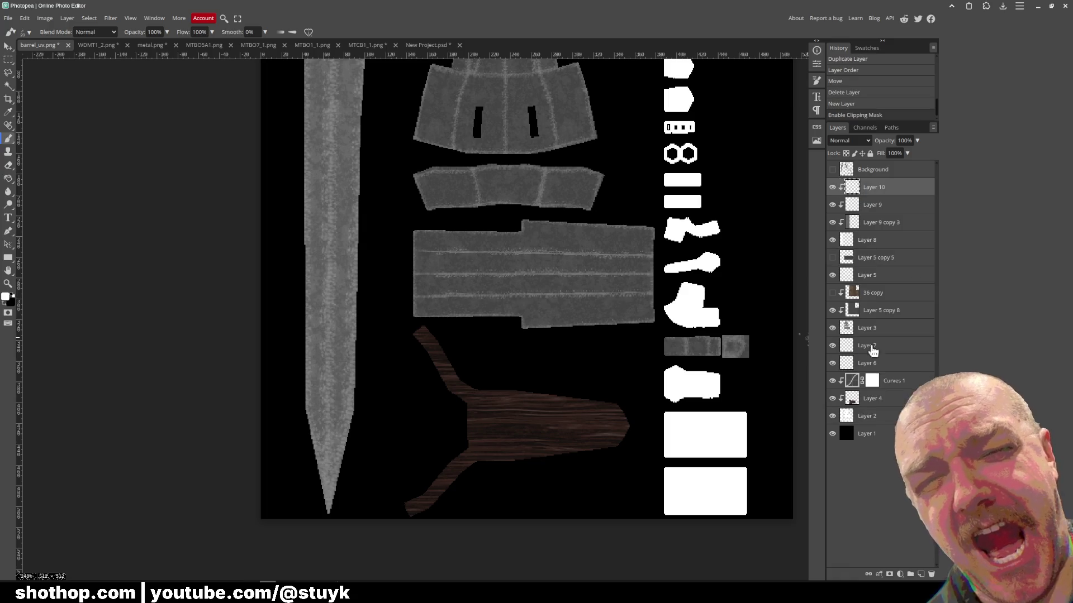
- Paint dark red 6e0000 splatter on the blade tip with a small splatter brush
click(29, 31)
scroll(69, 116, down, 5)
click(56, 93)
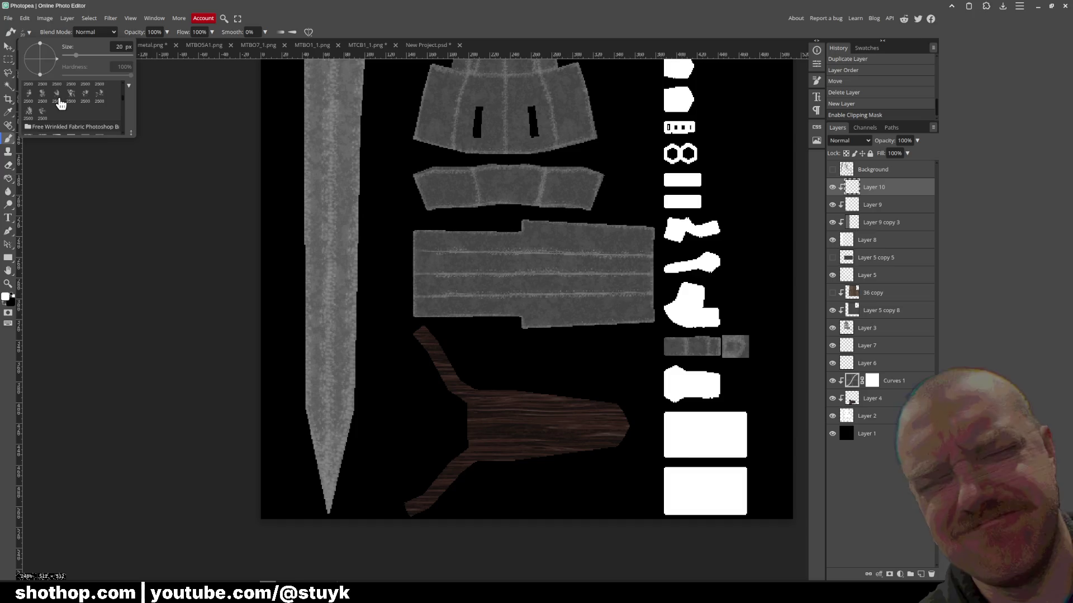
click(76, 56)
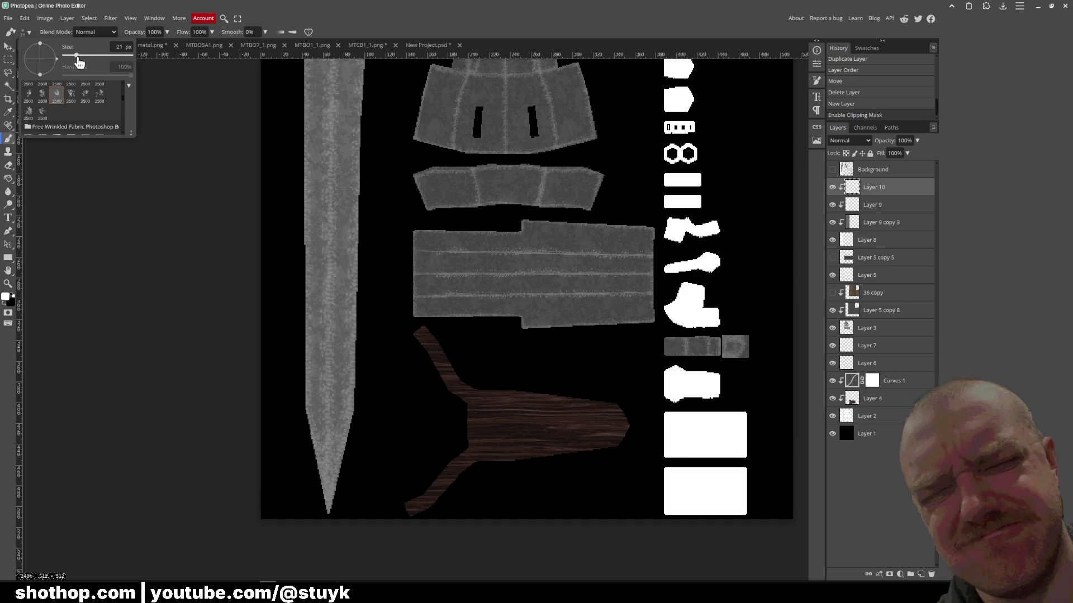
click(6, 300)
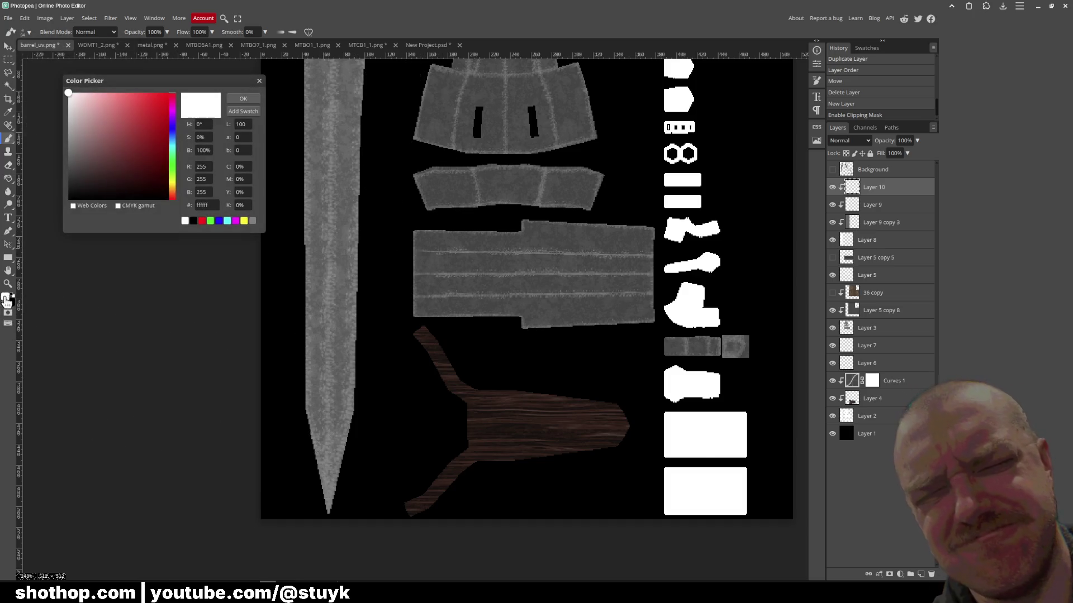
click(239, 102)
click(5, 300)
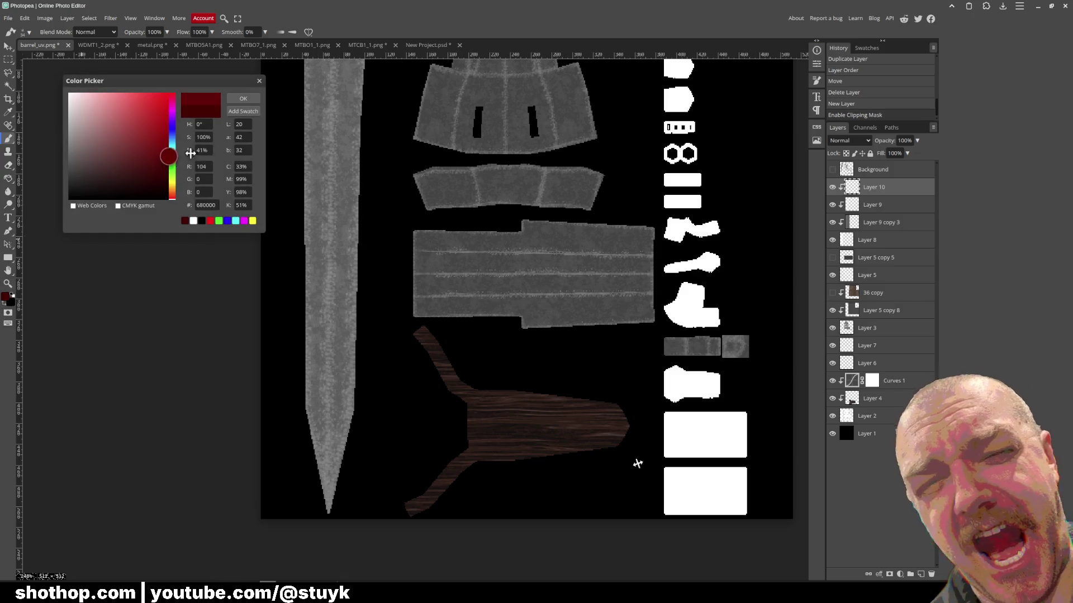
click(250, 101)
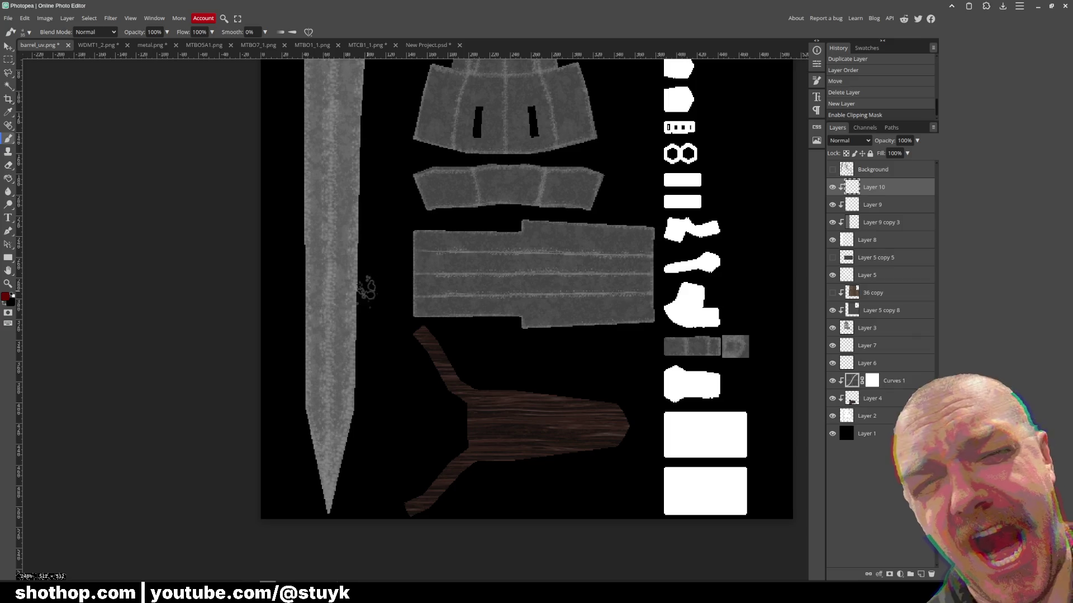
drag(322, 458, 335, 433)
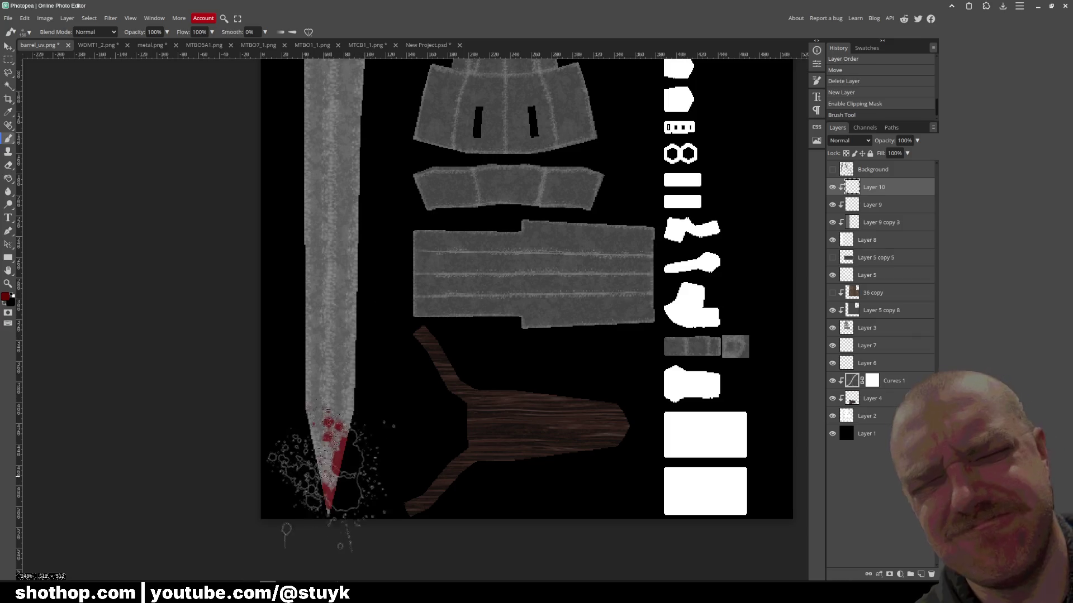
- Redo the red splatter so it covers the lower half of the blade
key(ctrl+z)
key(ctrl+shift+z)
key(ctrl+z)
mouse_move(322, 486)
mouse_down()
mouse_move(335, 279)
mouse_move(316, 471)
mouse_move(252, 387)
mouse_move(274, 329)
mouse_up()
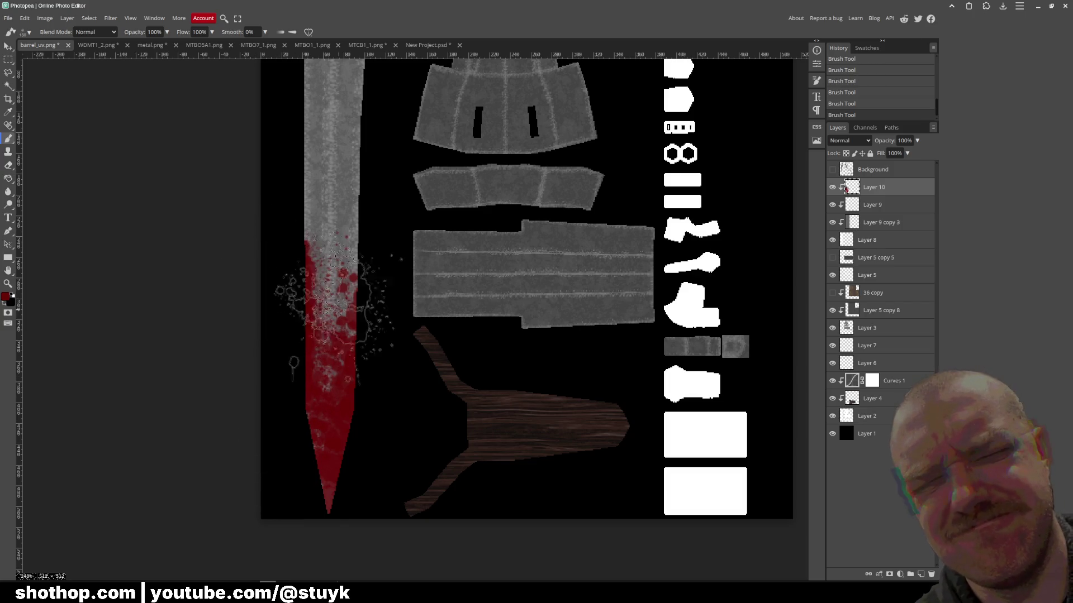
mouse_move(405, 289)
mouse_down()
mouse_move(394, 288)
mouse_move(388, 319)
mouse_up()
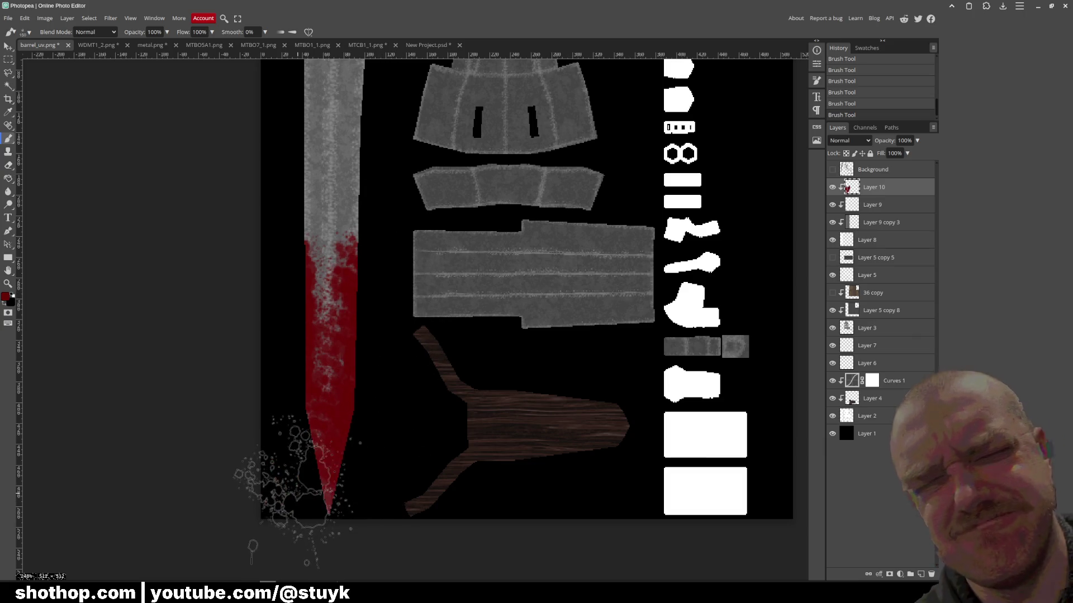
- Set Layer 10 to Darken blending with 50% fill
click(849, 140)
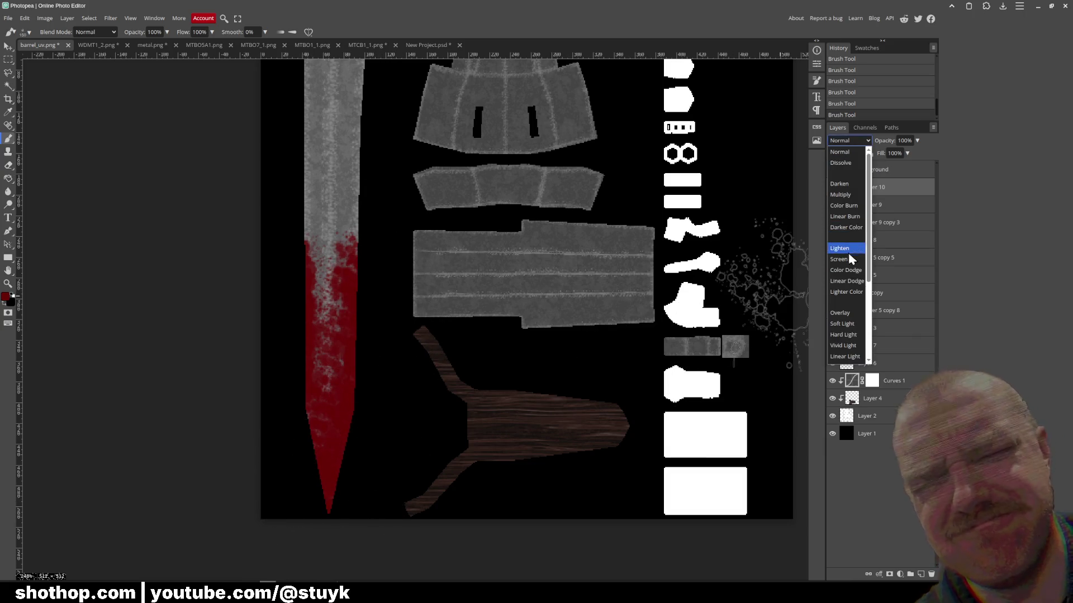
scroll(850, 330, down, 4)
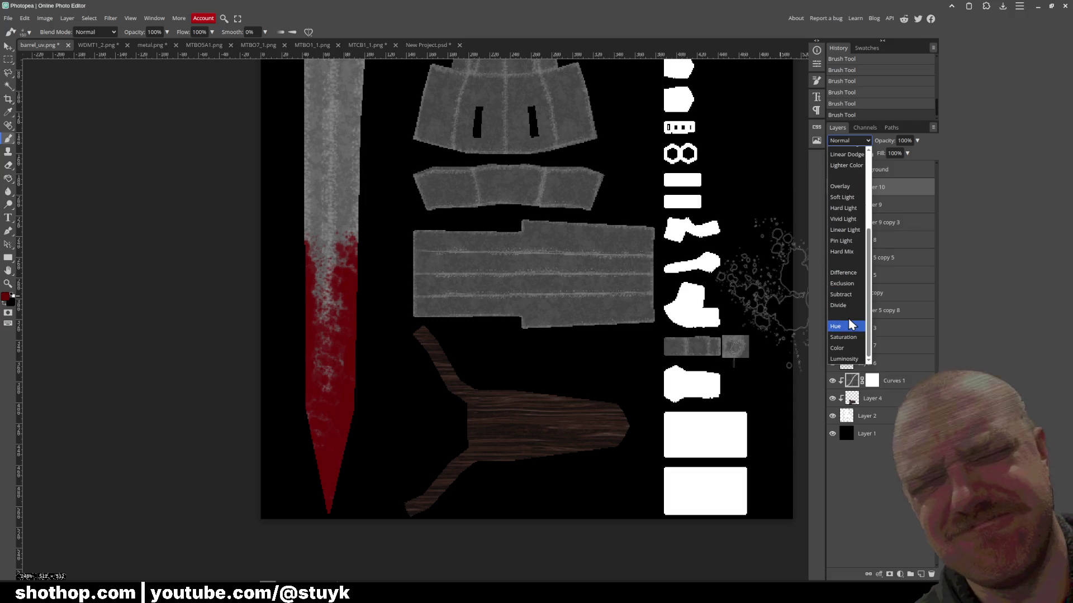
scroll(854, 287, up, 4)
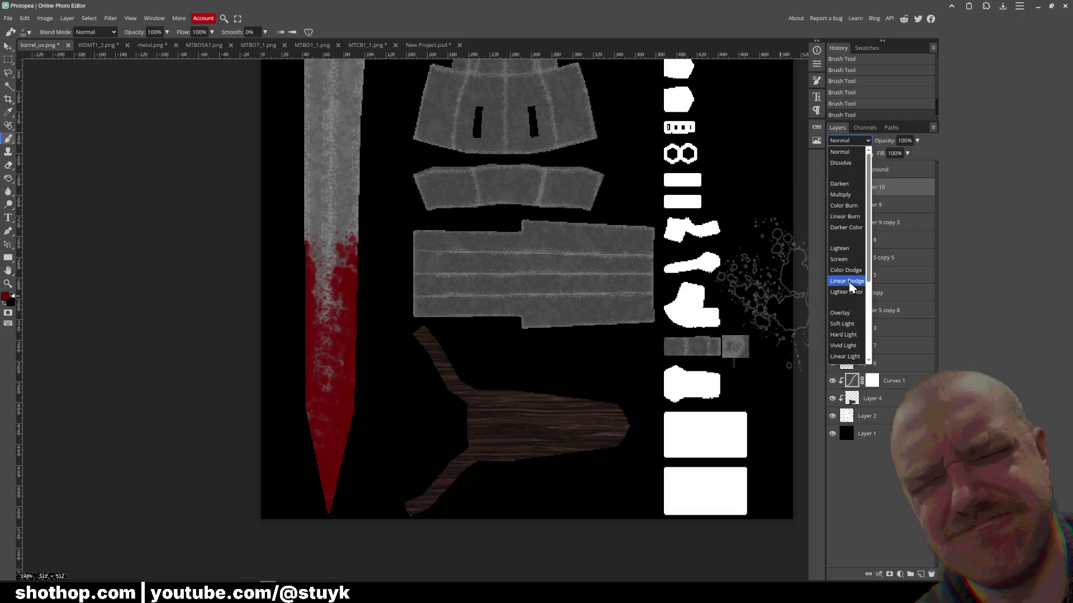
click(853, 228)
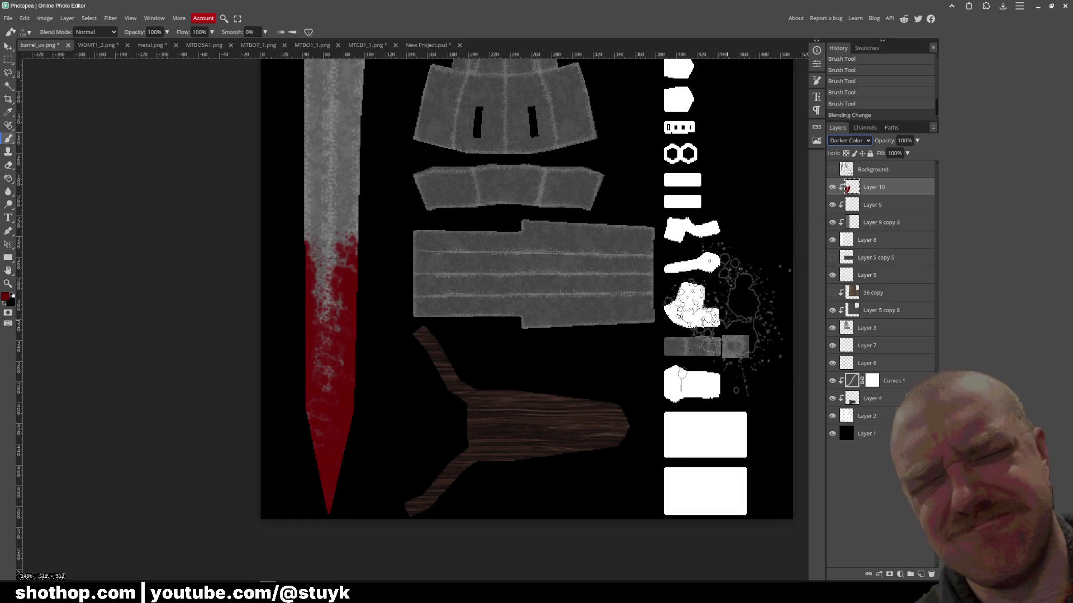
key(Down)
key(Up)
key(Up)
key(Up)
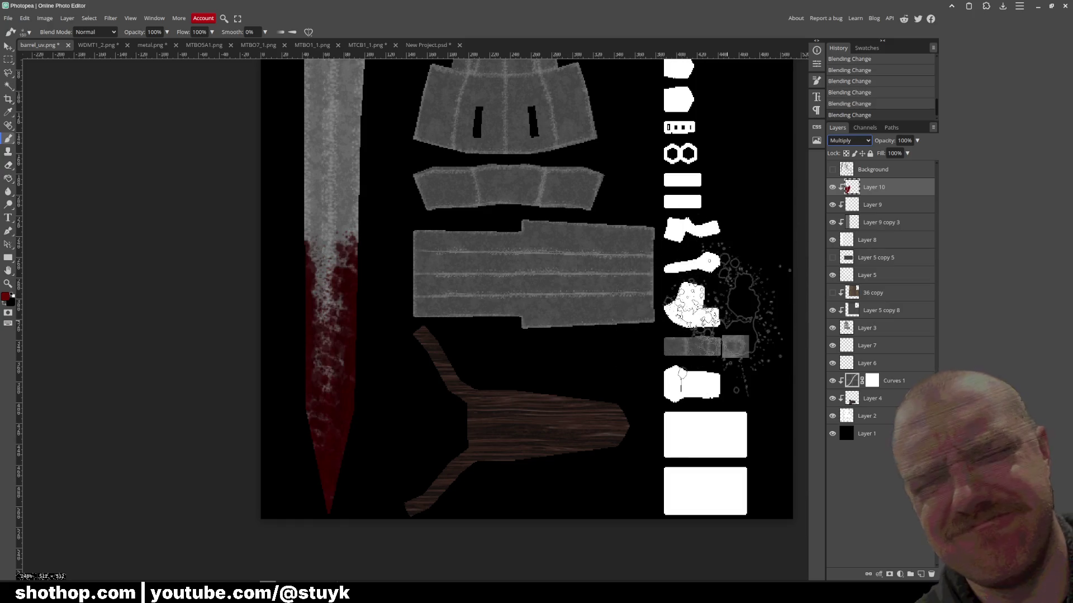
key(Up)
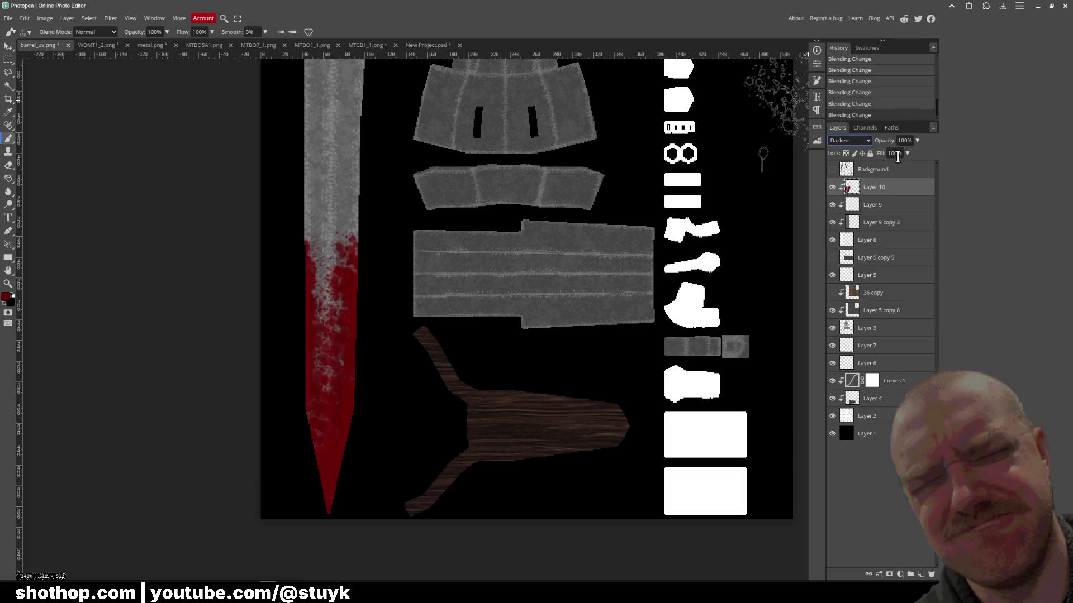
click(894, 153)
text(0)
key(Return)
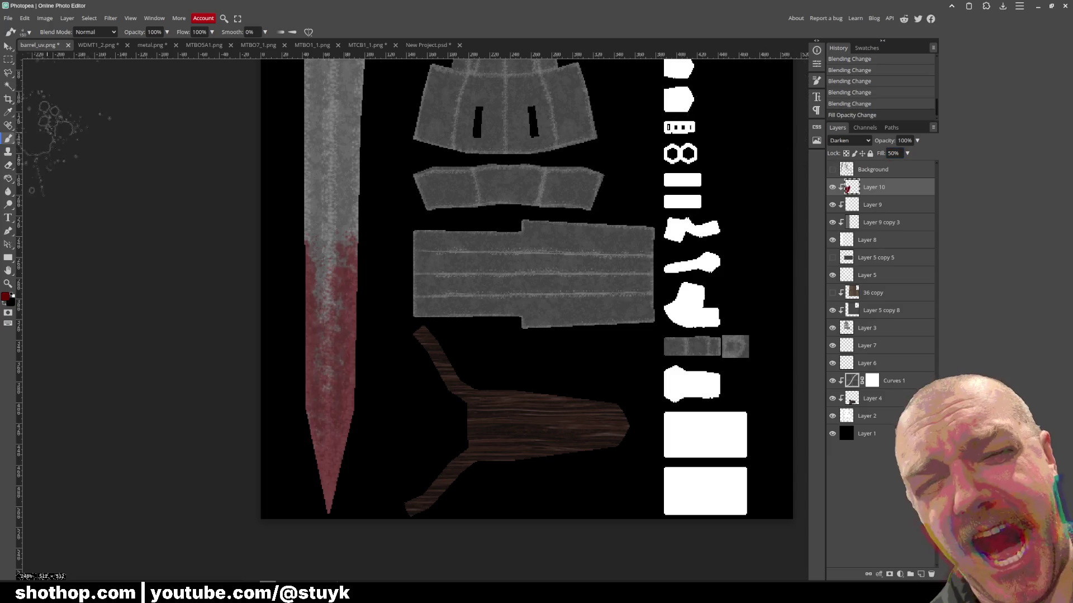
click(8, 18)
- Export the blood-stained texture as PNG, replacing barrel_uv.png in the shotgun folder
mouse_move(44, 147)
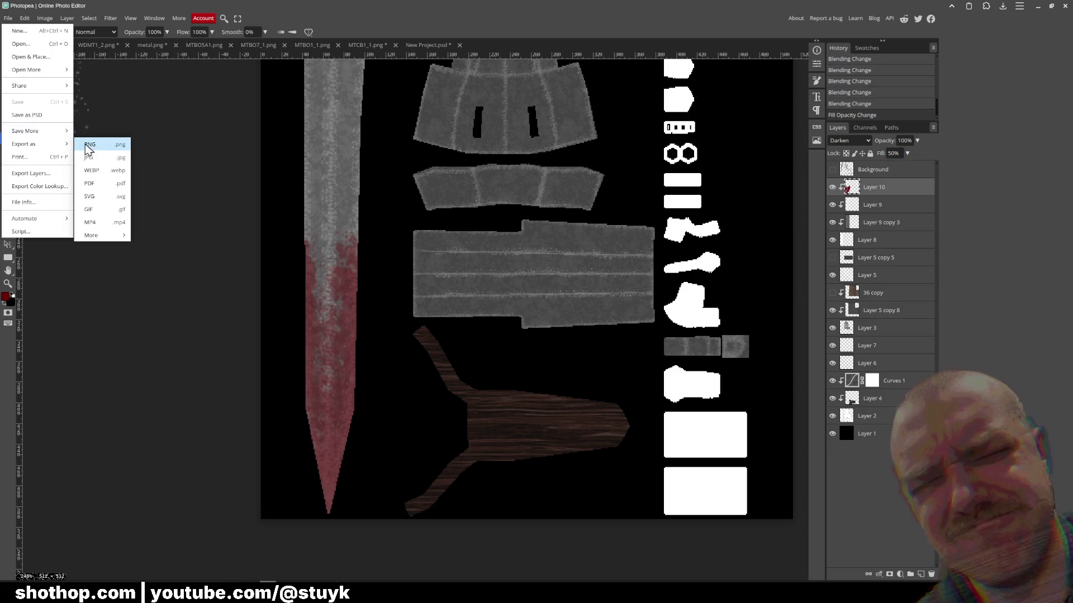
click(90, 145)
click(330, 193)
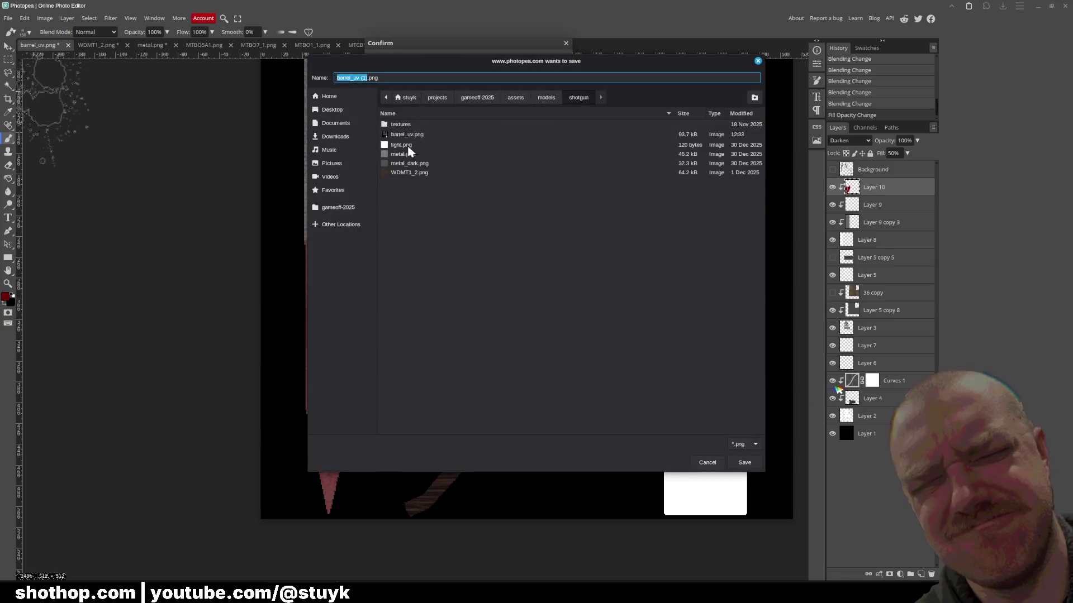
double_click(410, 137)
click(569, 307)
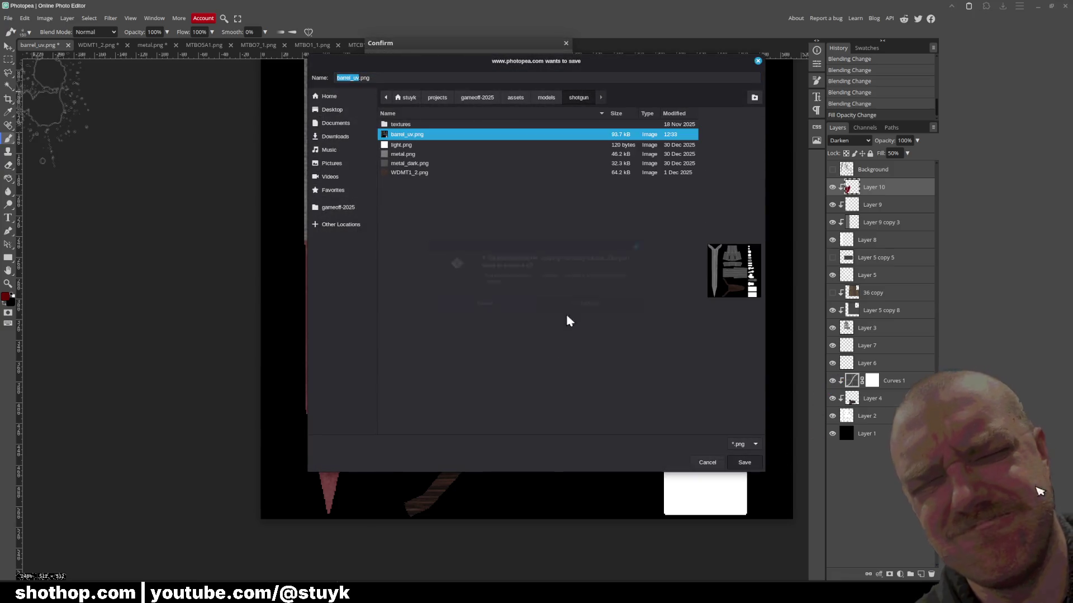
- Check the reddened blade in Blender, save shotgun.blend, and minimize Blender
key(alt+Tab)
drag(503, 223, 392, 229)
drag(558, 212, 618, 202)
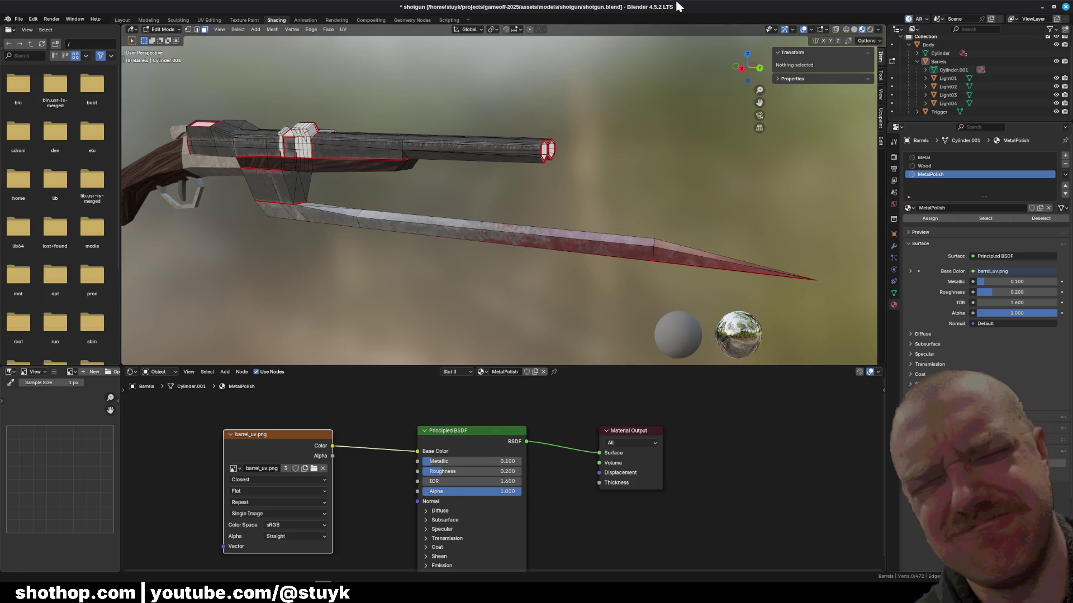
key(ctrl+s)
click(1041, 8)
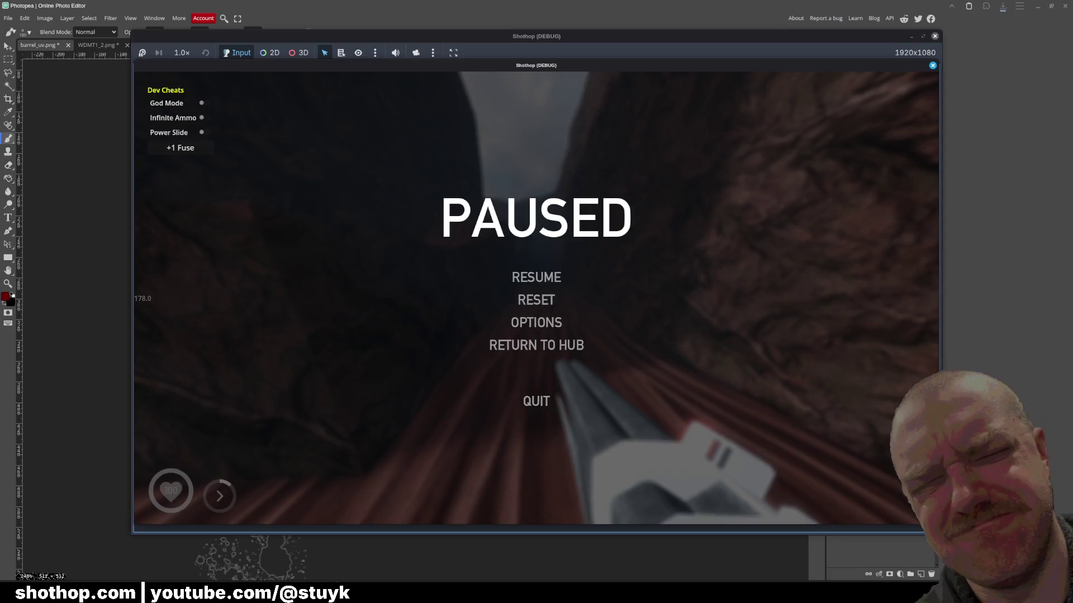
- Resume the Shothop debug game, fire the shotgun twice toward the rock wall and canyon, then pause
click(337, 393)
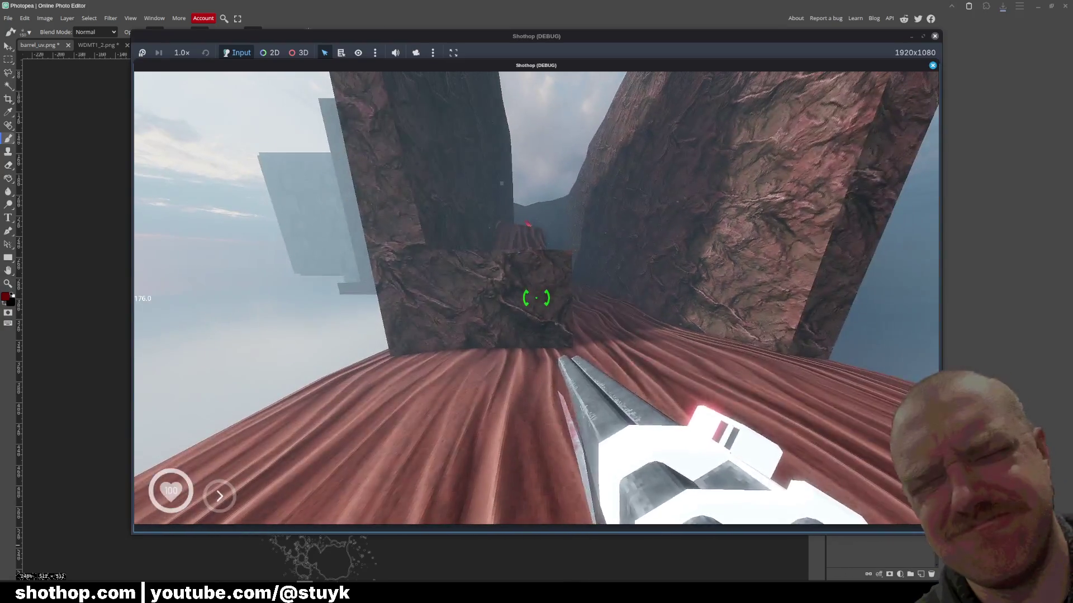
click(536, 298)
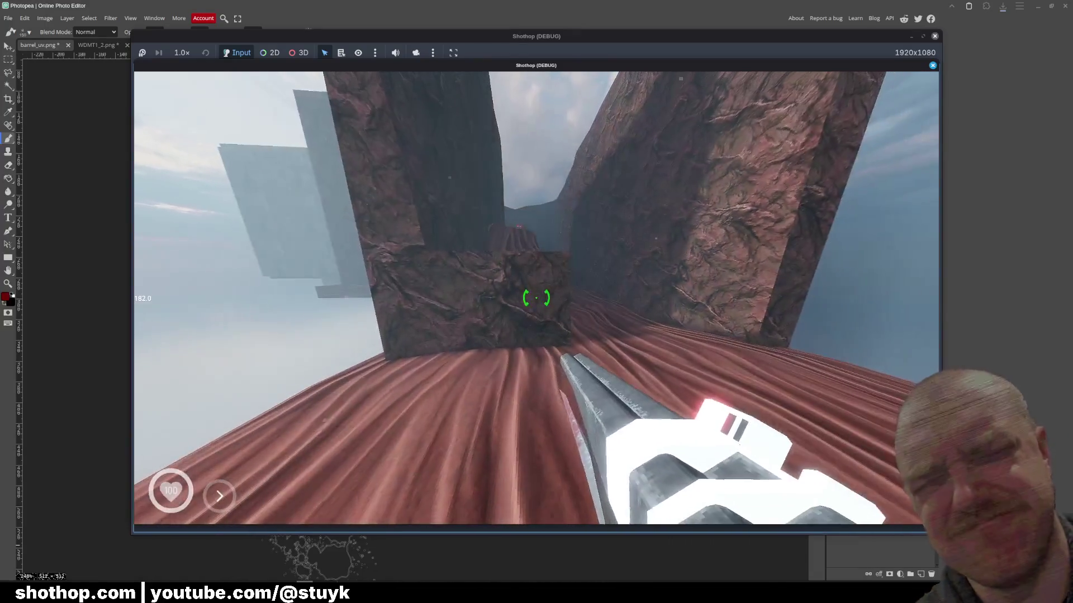
click(536, 298)
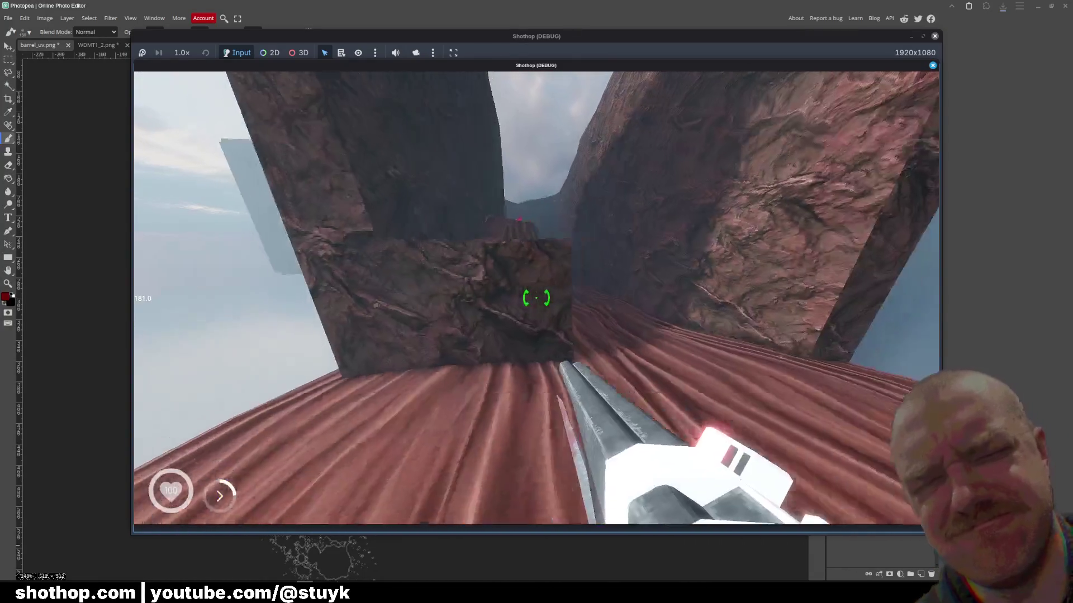
key(Escape)
click(267, 593)
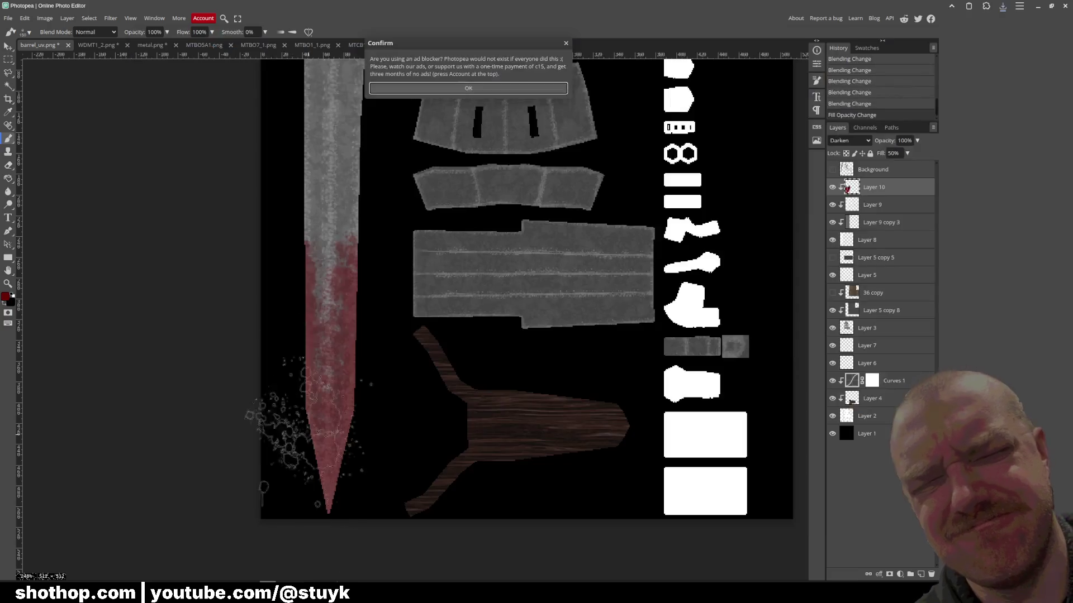
- Stamp red blood spatter across the sword blade, undoing the stray strokes
click(335, 234)
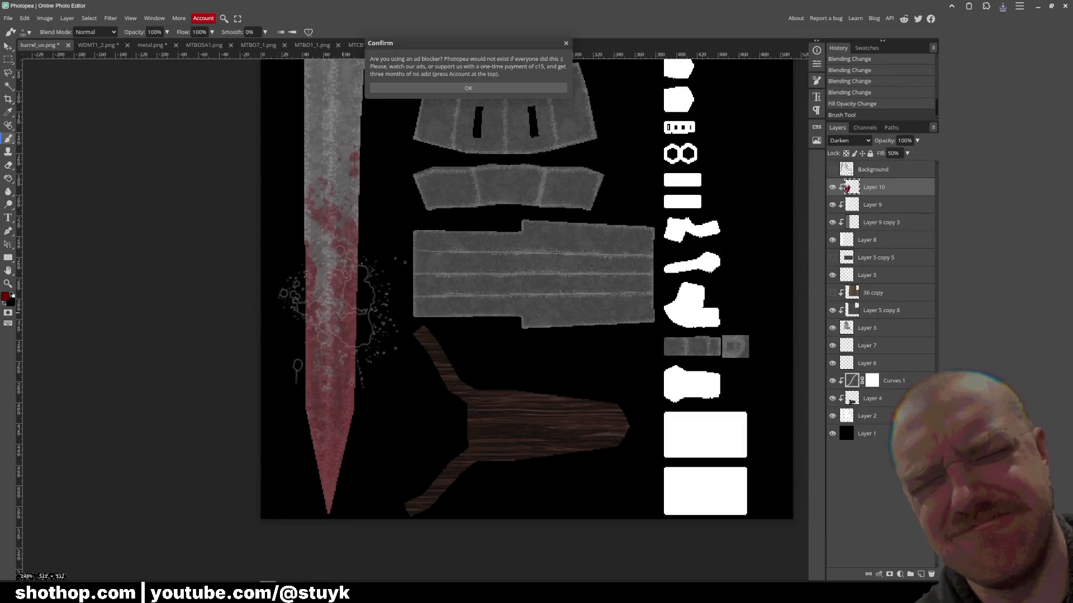
key(ctrl+z)
click(468, 88)
scroll(391, 279, up, 3)
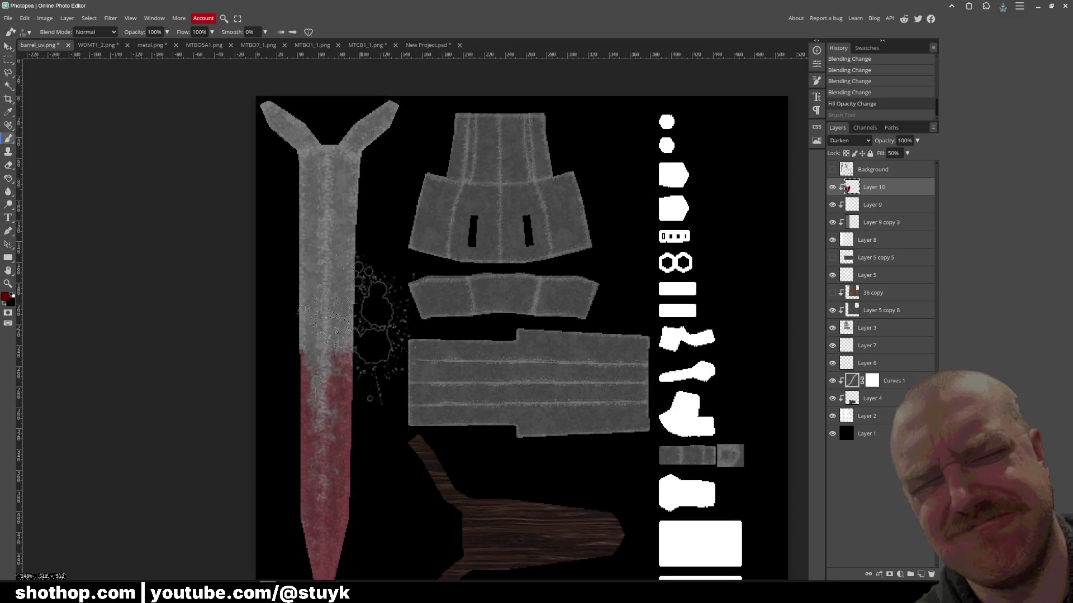
click(335, 296)
key(ctrl+z)
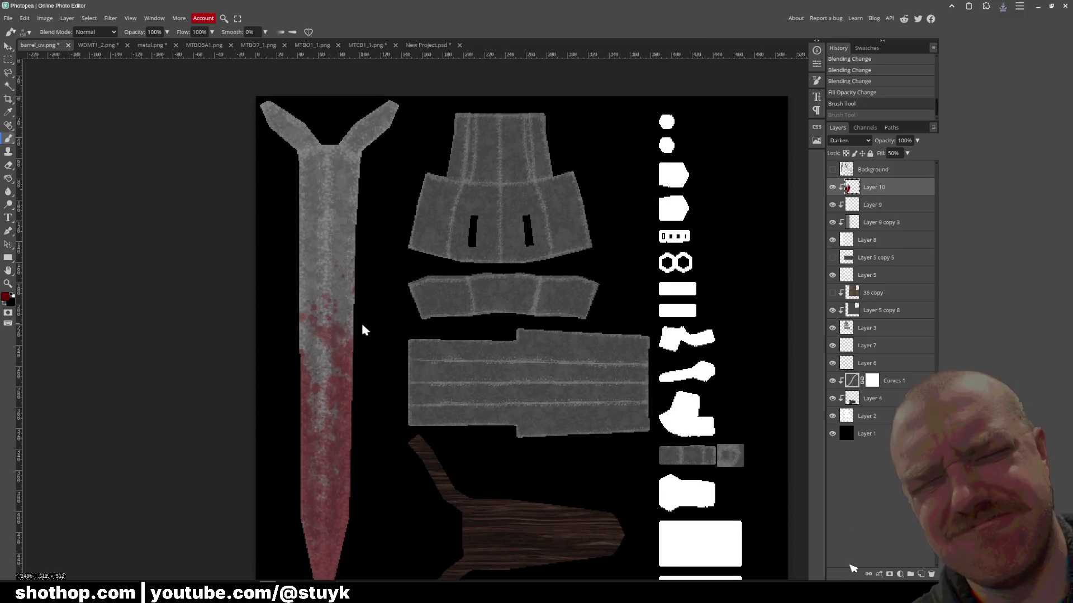
click(286, 321)
click(259, 246)
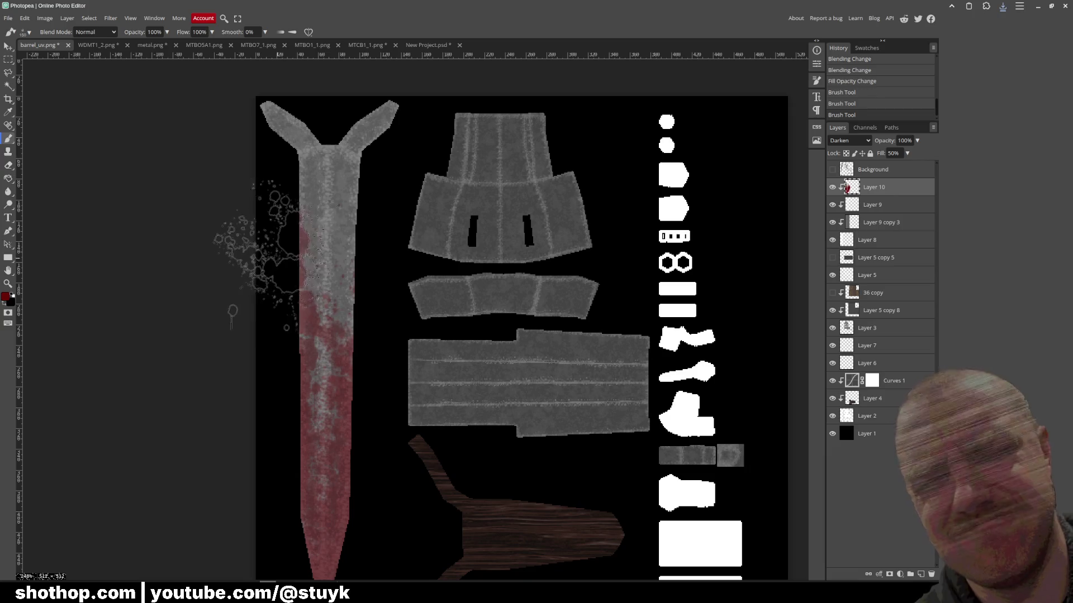
click(391, 260)
click(389, 270)
click(386, 266)
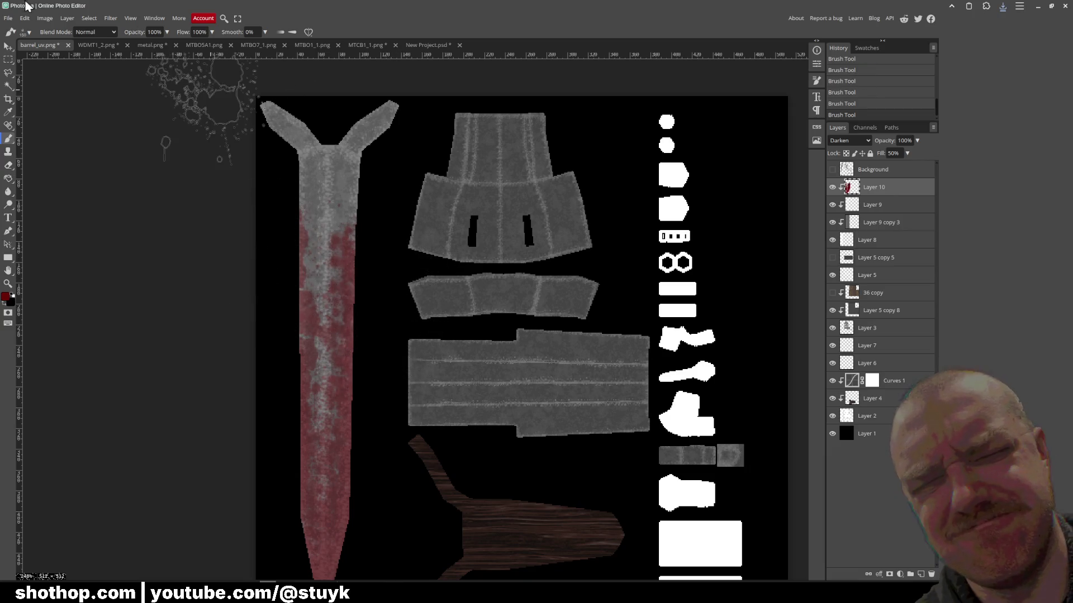
- Export the texture as PNG over barrel_uv.png and return to the paused game
click(8, 18)
mouse_move(65, 152)
click(108, 144)
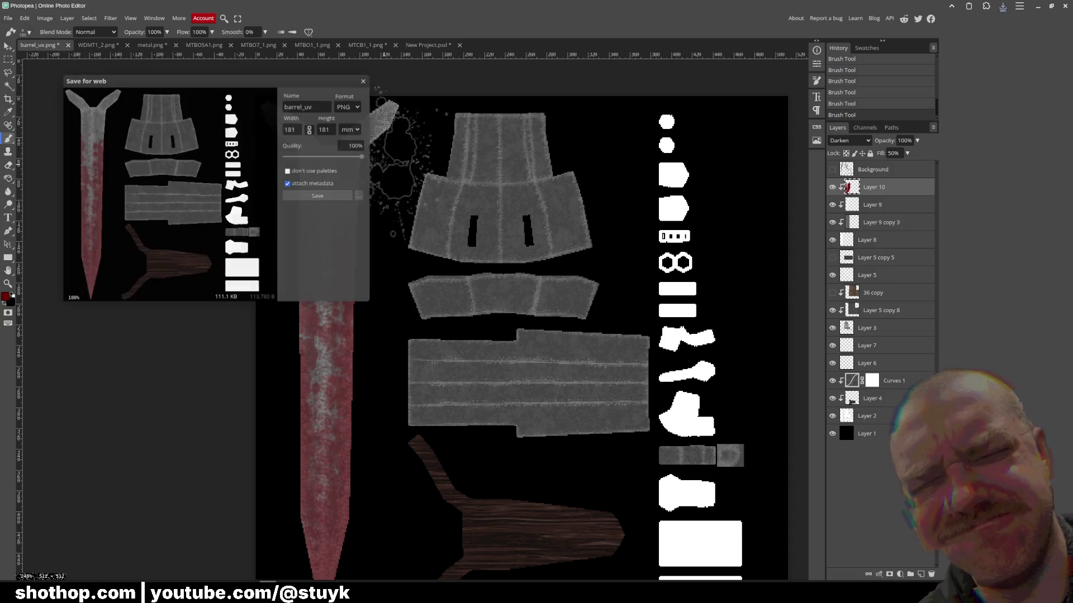
click(317, 196)
double_click(406, 135)
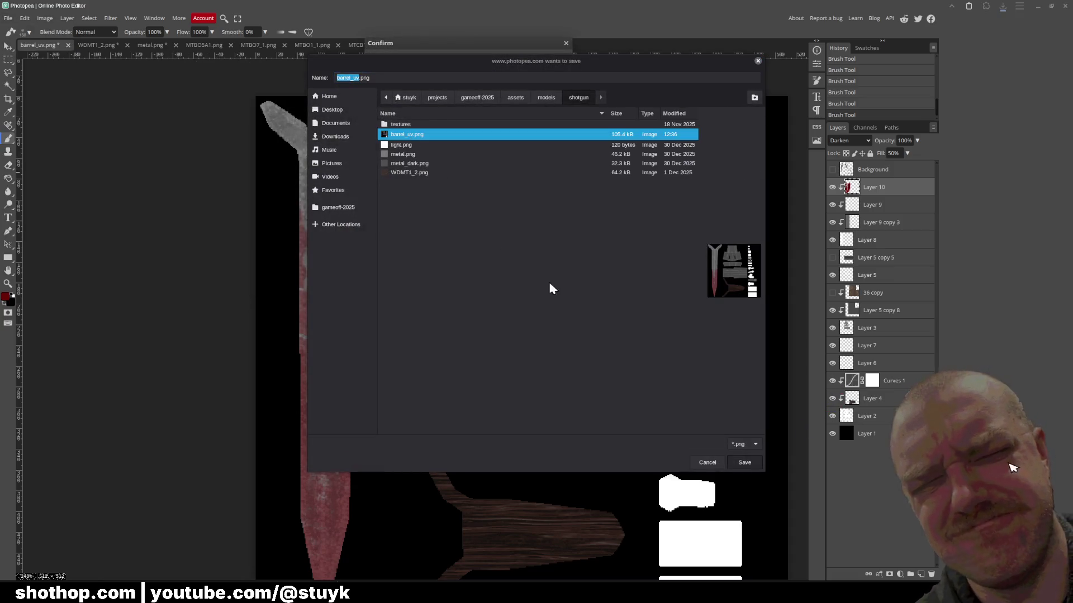
click(575, 309)
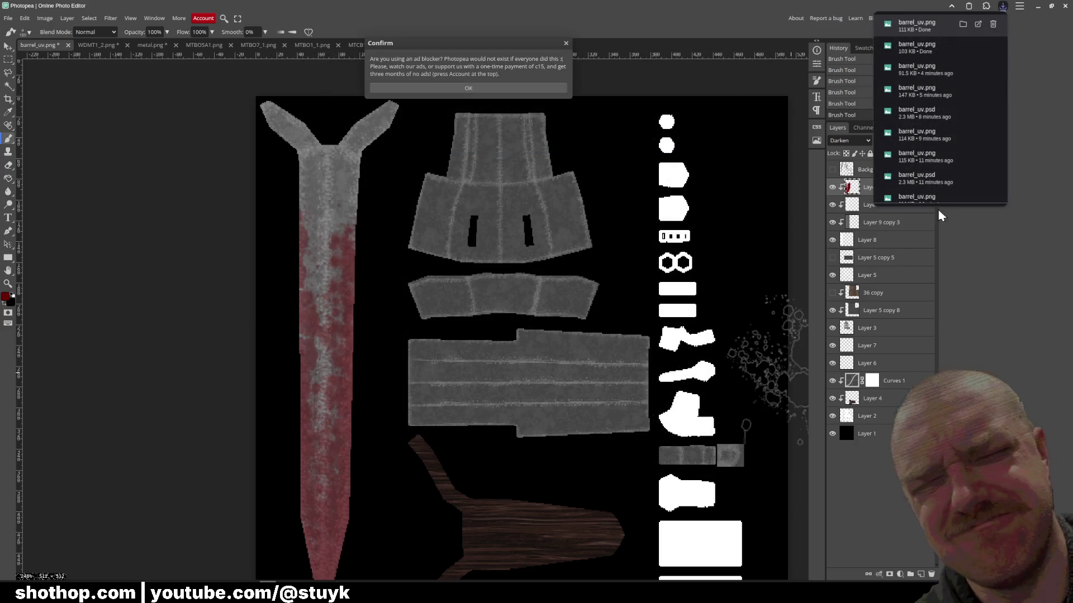
mouse_move(306, 595)
click(348, 550)
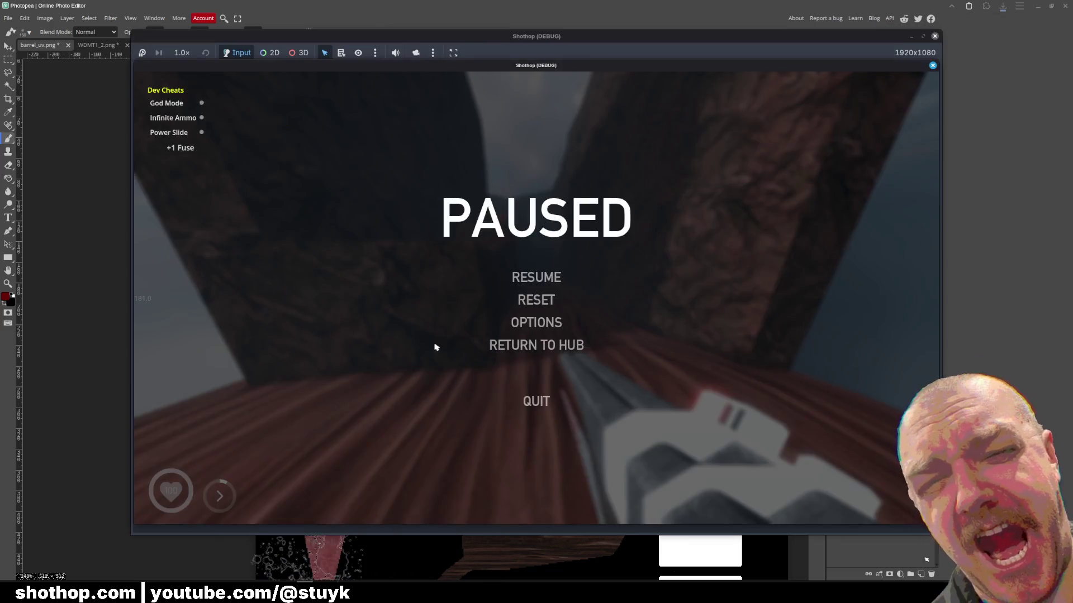
- Walk the player past the crates, through the red canyon and temple doorway into the corridor, then pause
click(536, 276)
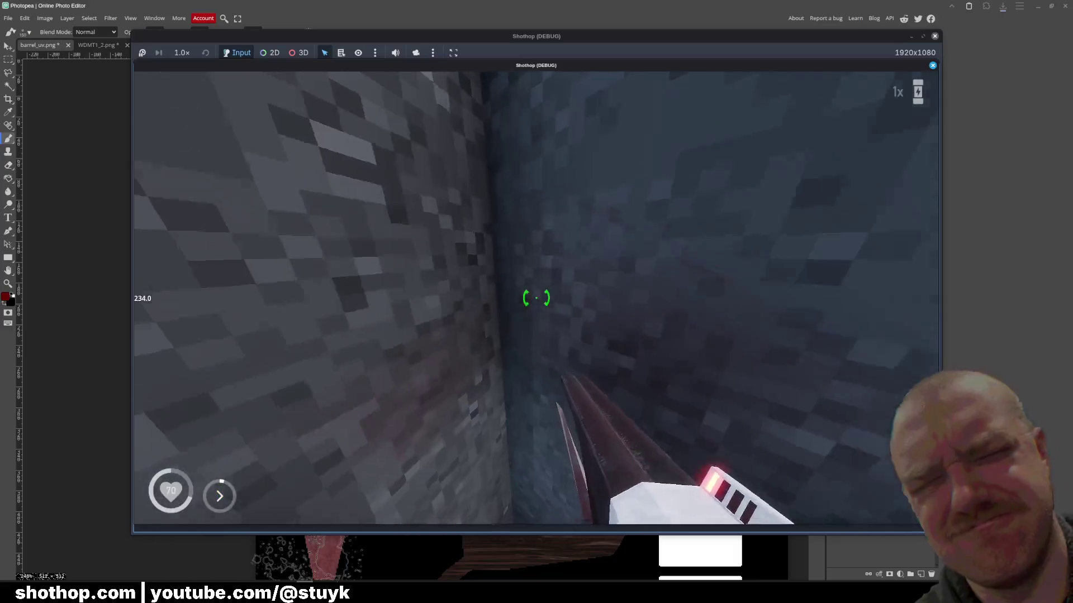
key(w)
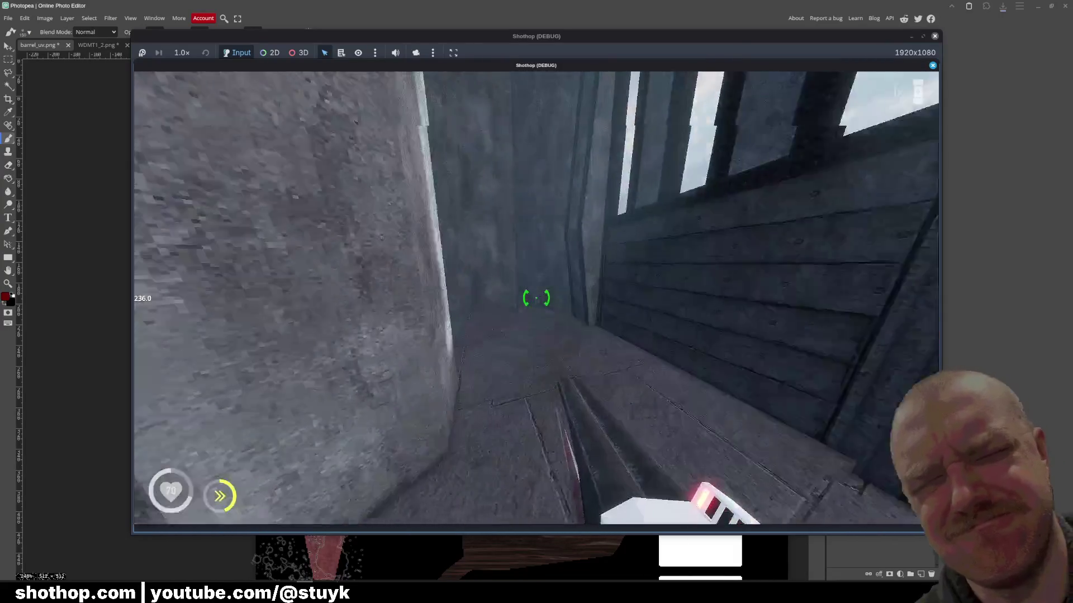
key(w)
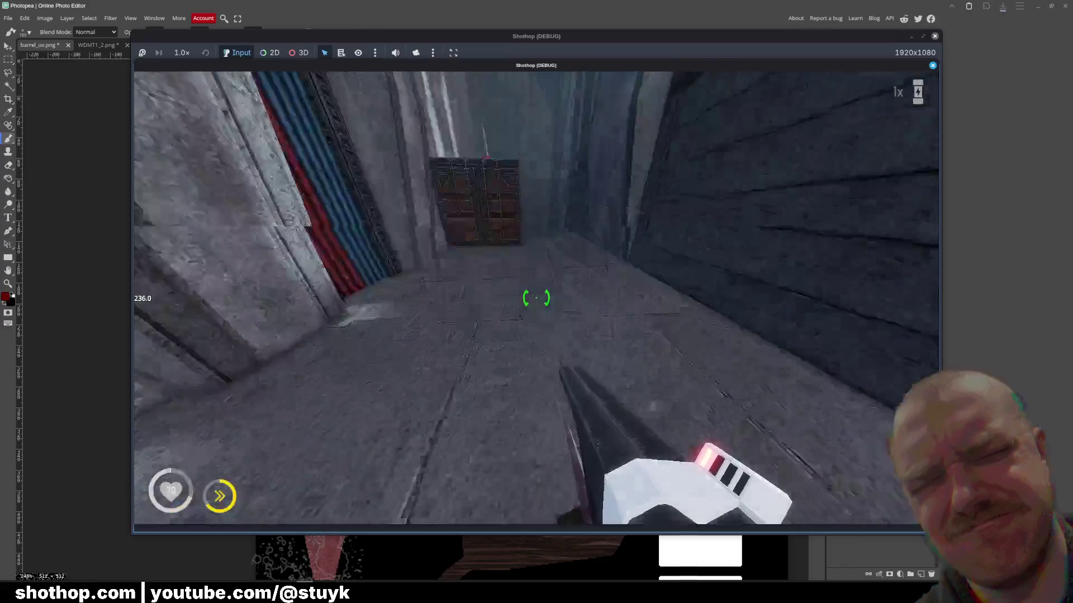
key(w)
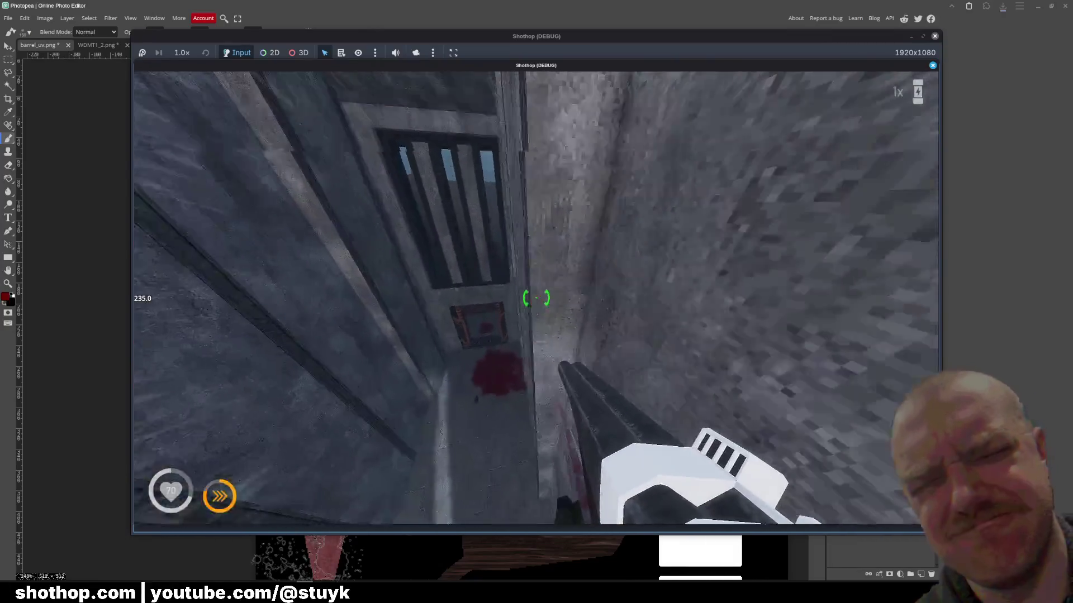
key(w)
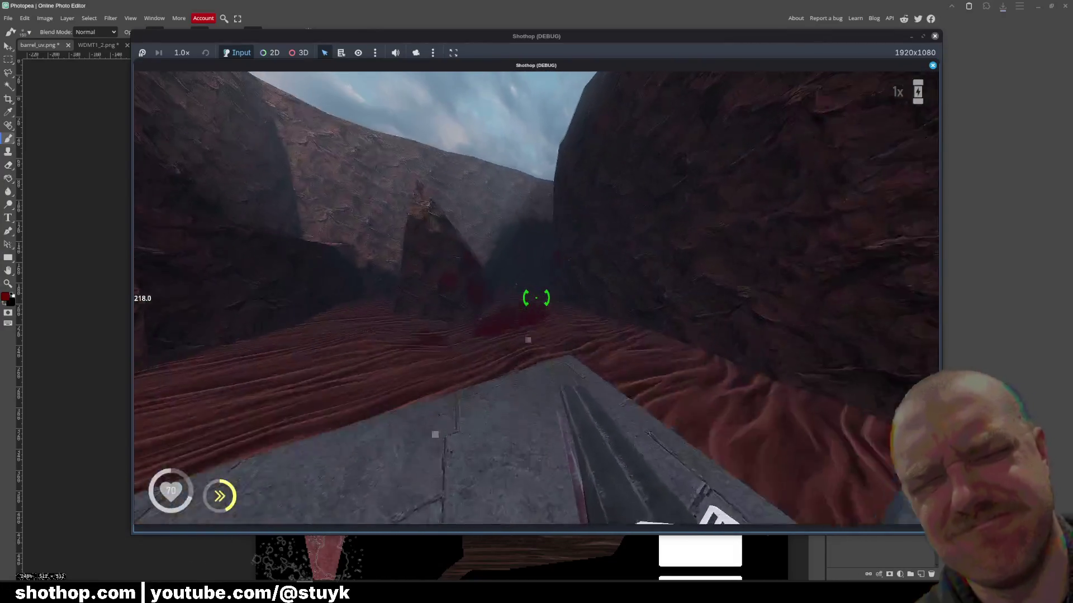
key(w)
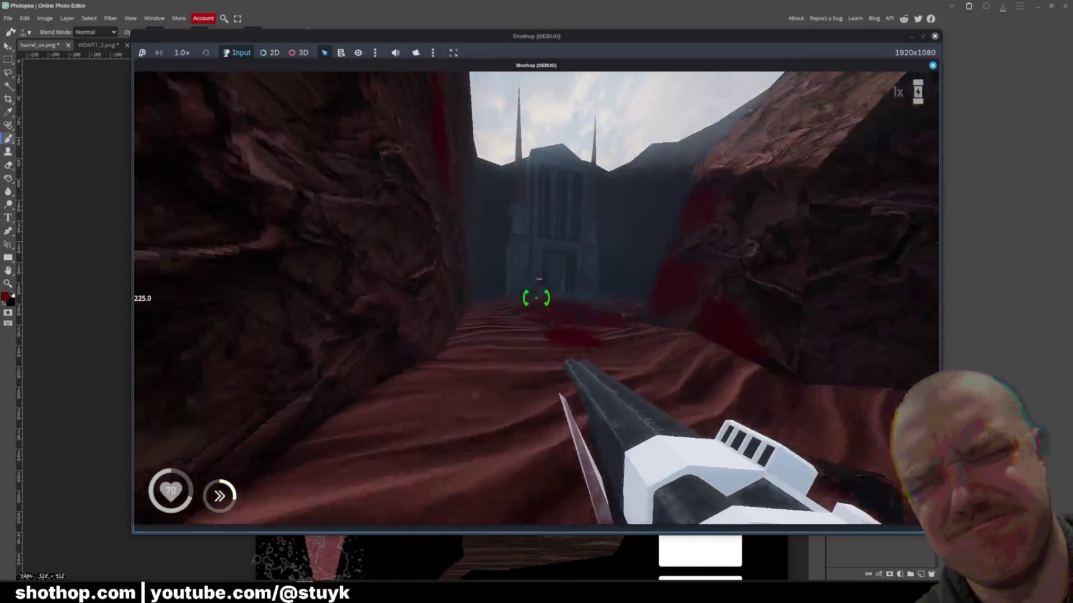
key(w)
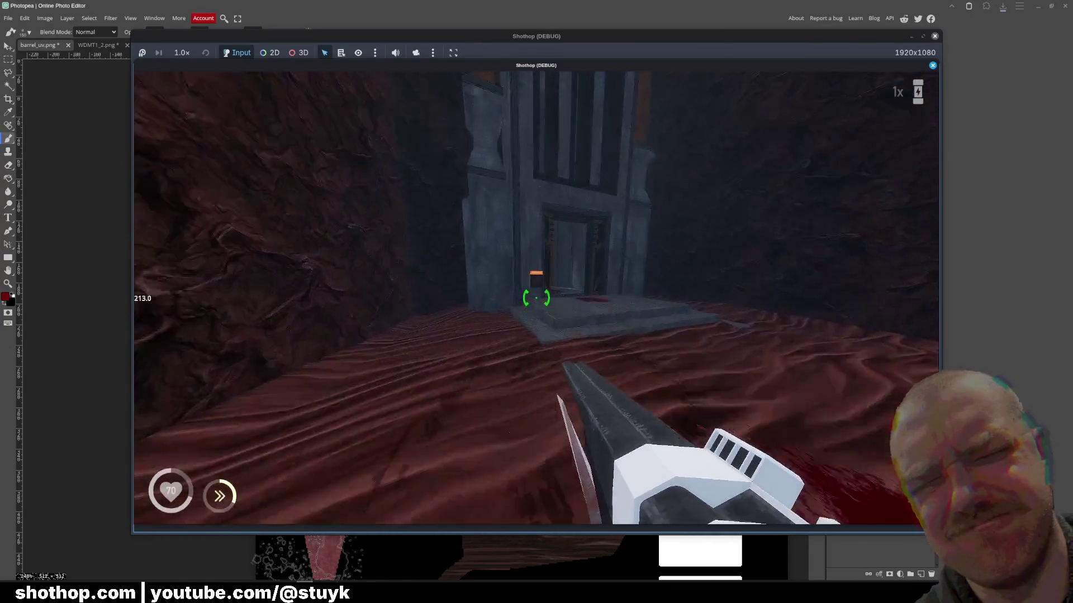
key(w)
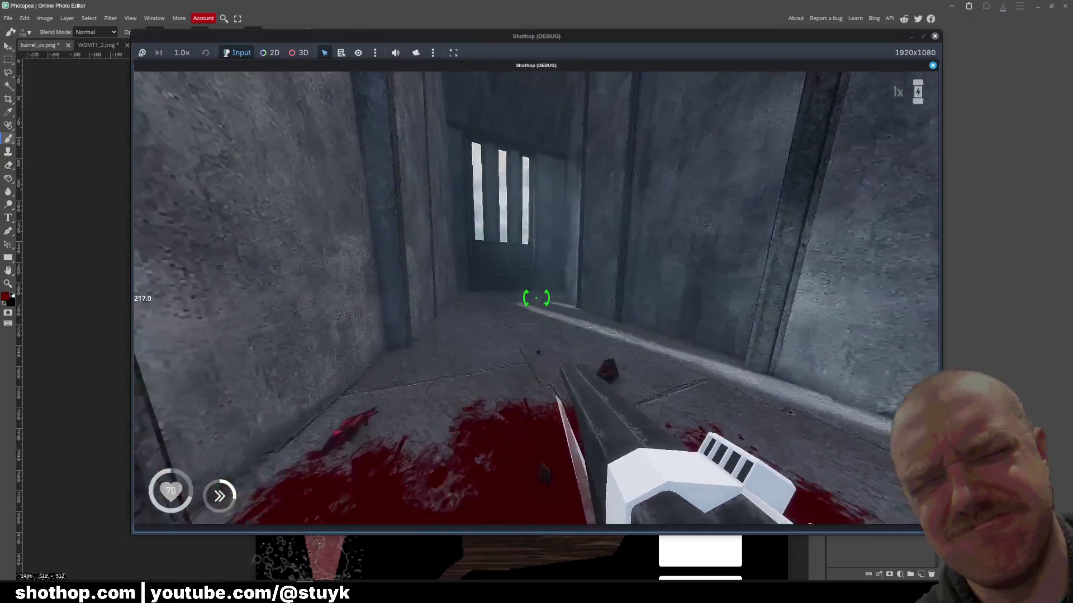
key(Escape)
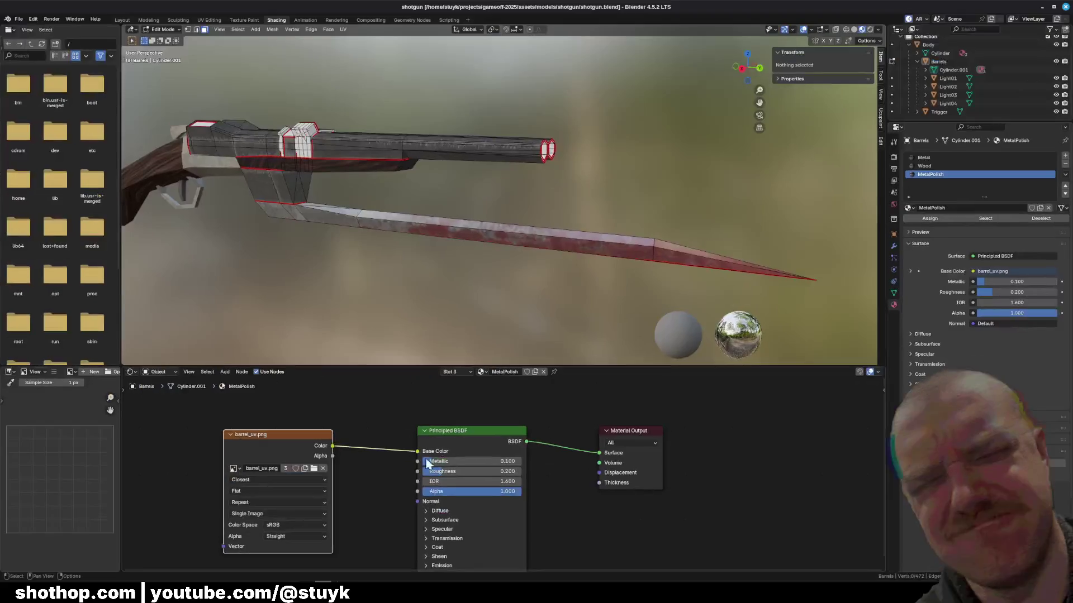
- Set the barrel material's IOR to 1.2
click(494, 484)
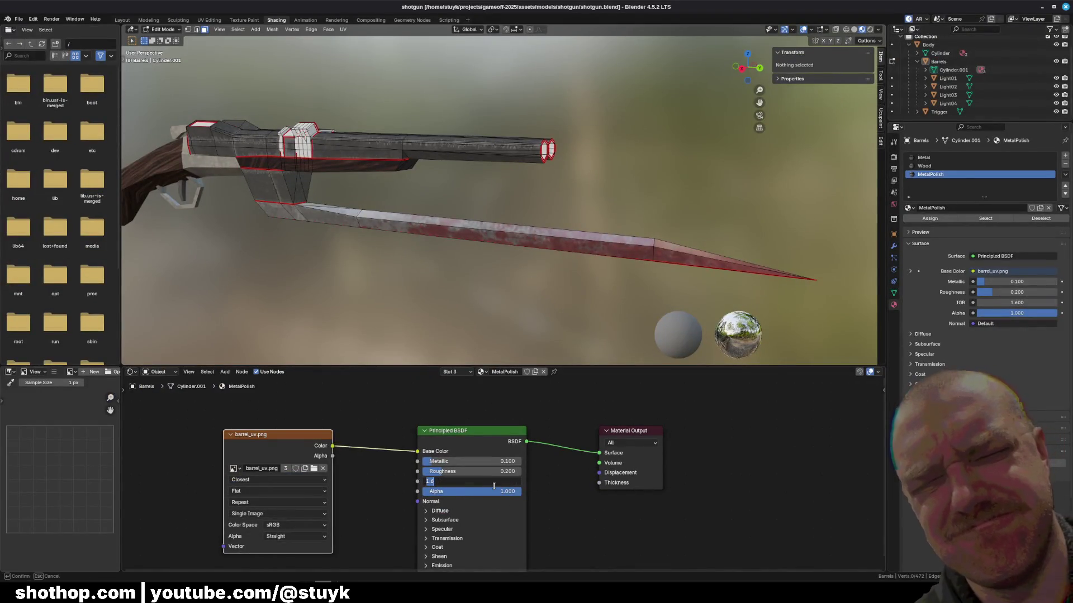
text(1.2)
key(Return)
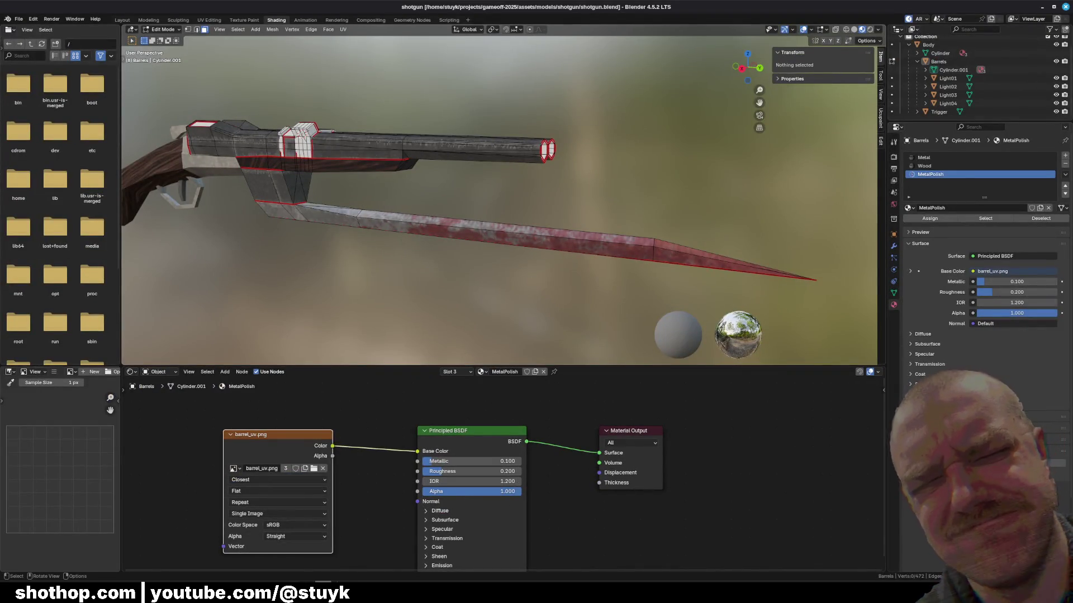
- Relaunch the game from the Godot editor, fire down the canyon, and pause
click(1042, 7)
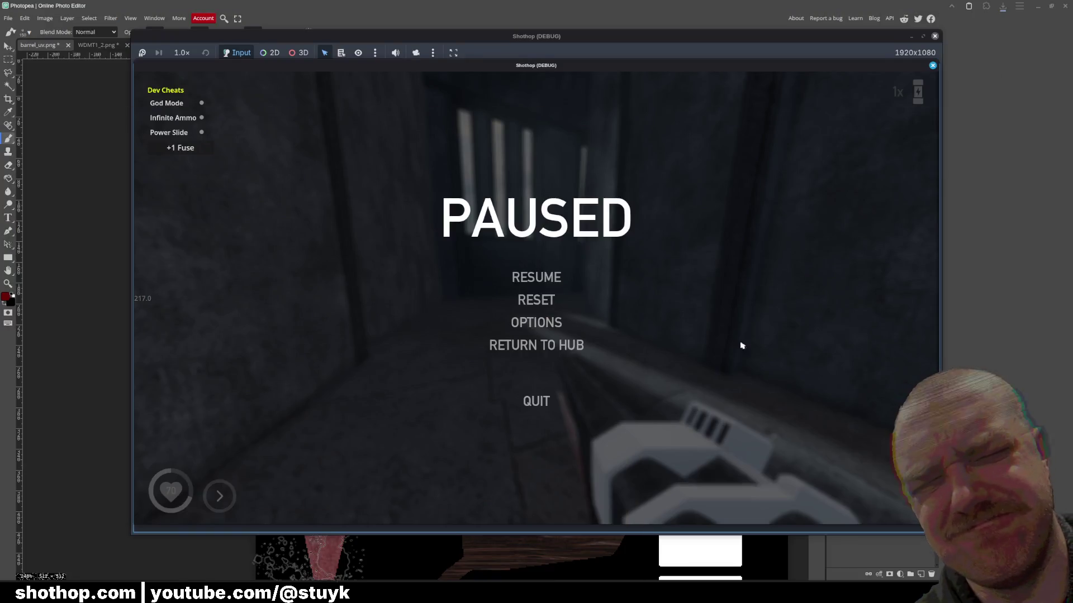
mouse_move(313, 597)
click(263, 556)
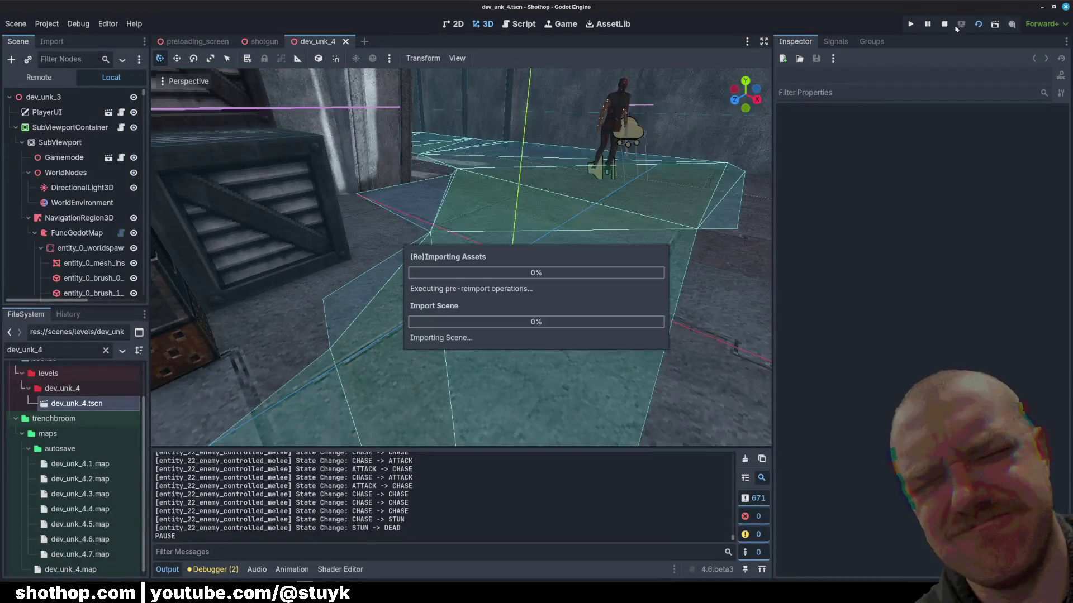
click(978, 24)
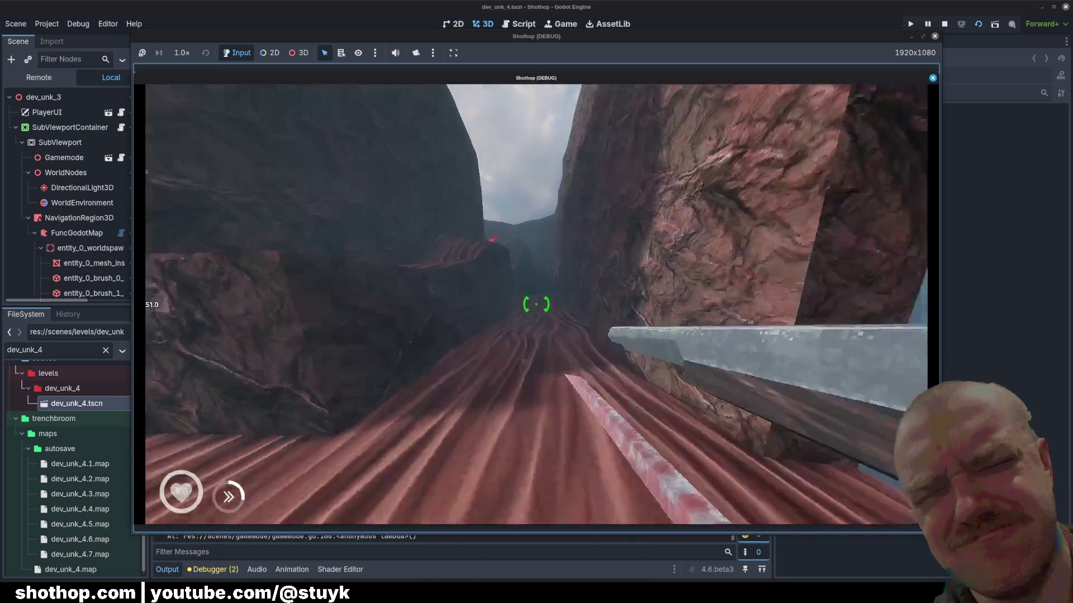
click(536, 304)
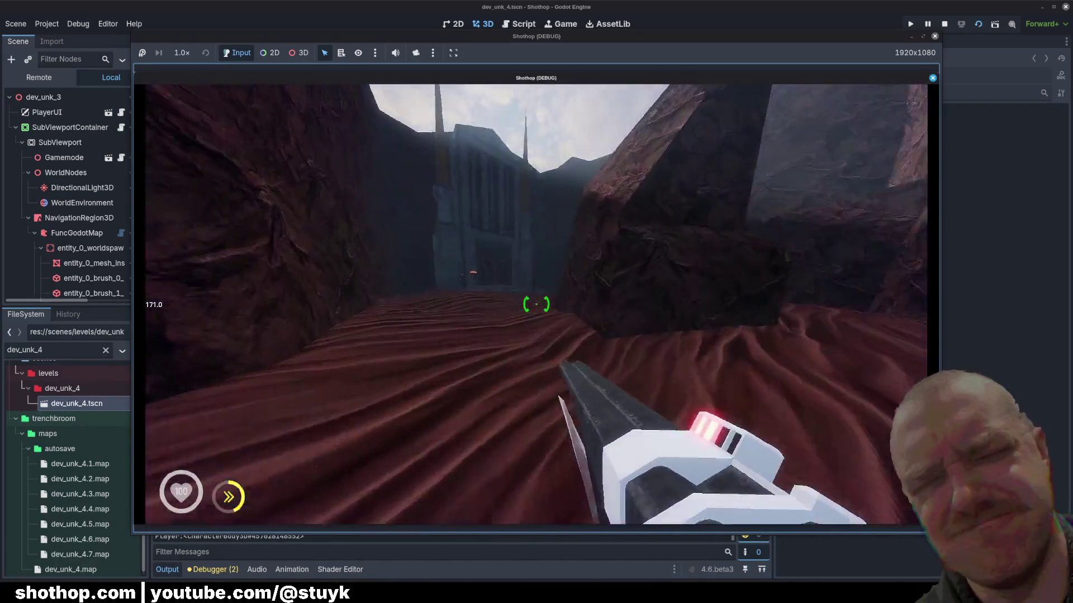
key(Escape)
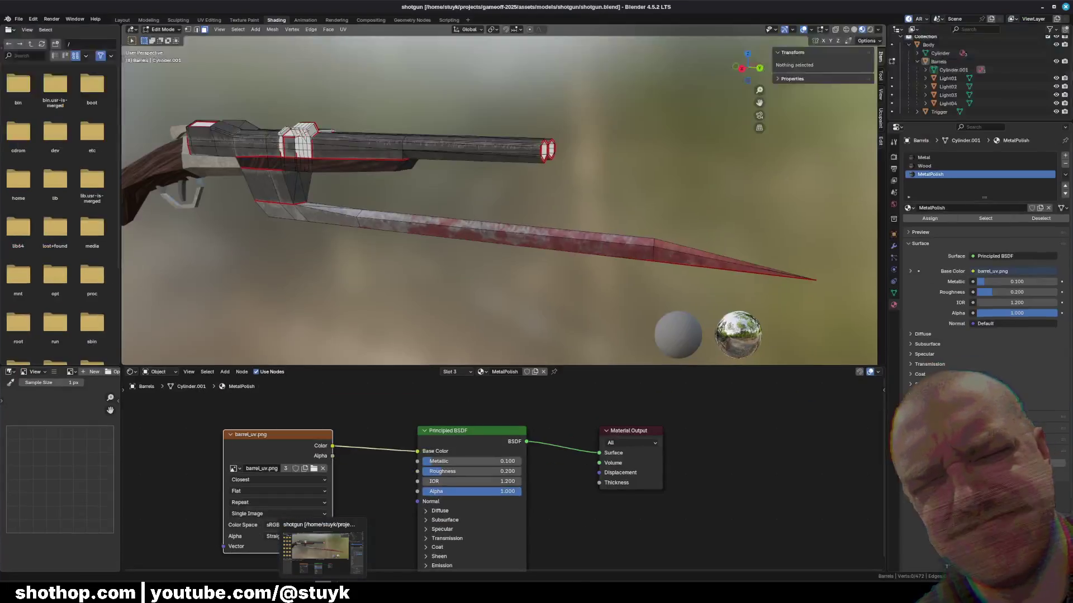
- Change the IOR to 1.0 and save shotgun.blend
click(495, 480)
text(1)
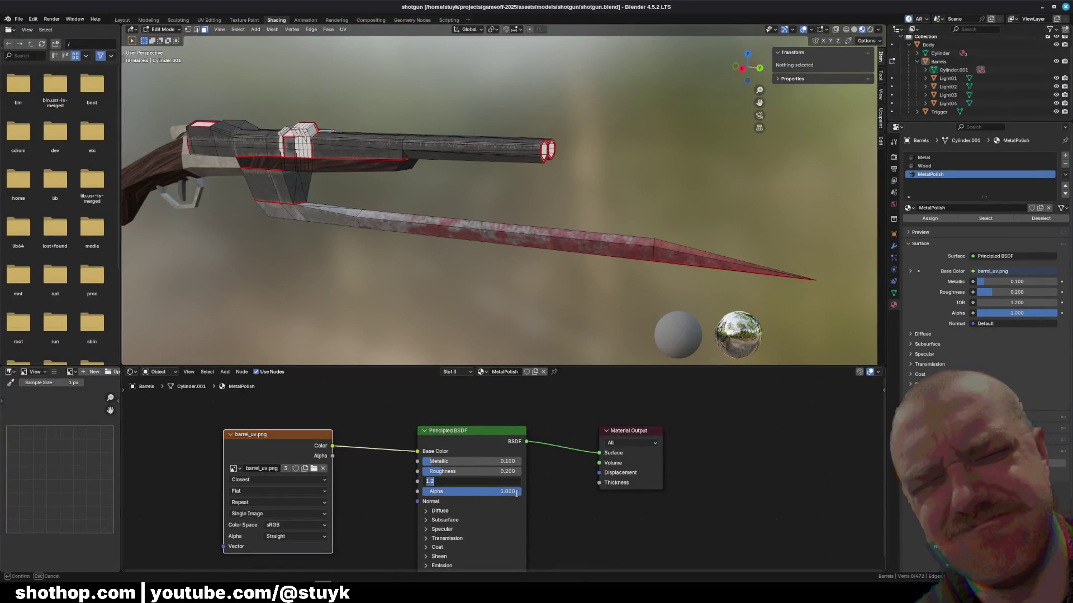
key(Return)
key(ctrl+s)
- Set the Principled BSDF Roughness to 0.5 and Metallic to 0.2
click(481, 469)
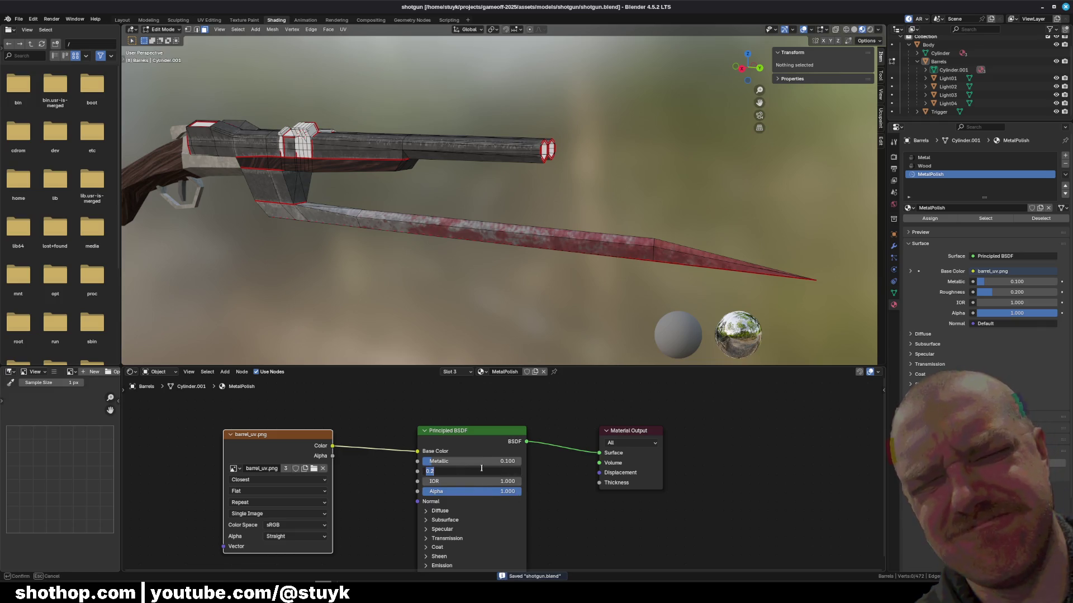
text(0.5)
key(Return)
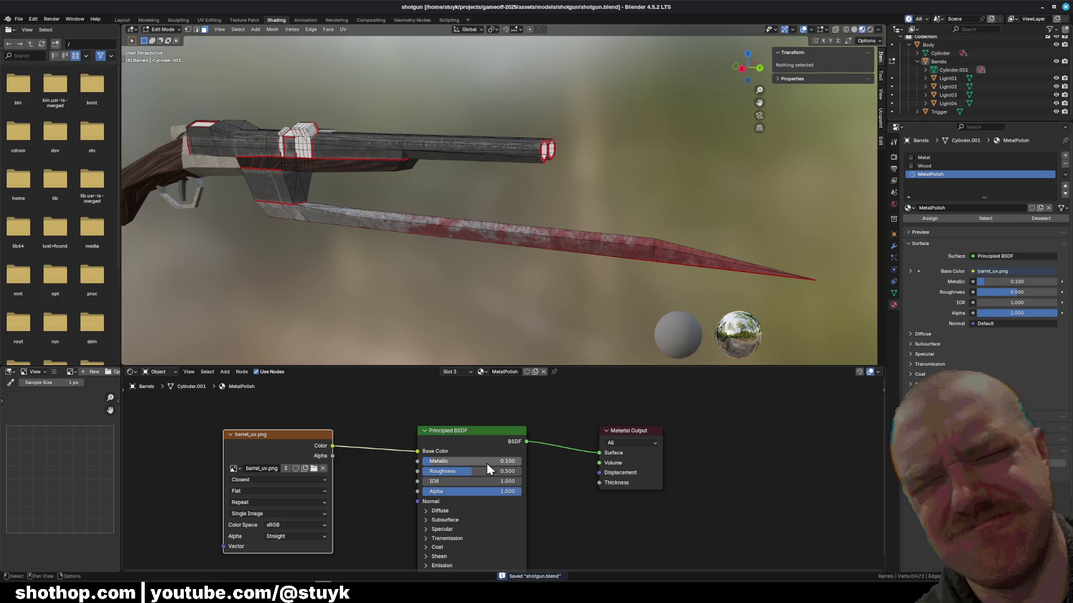
click(486, 464)
text(0.2)
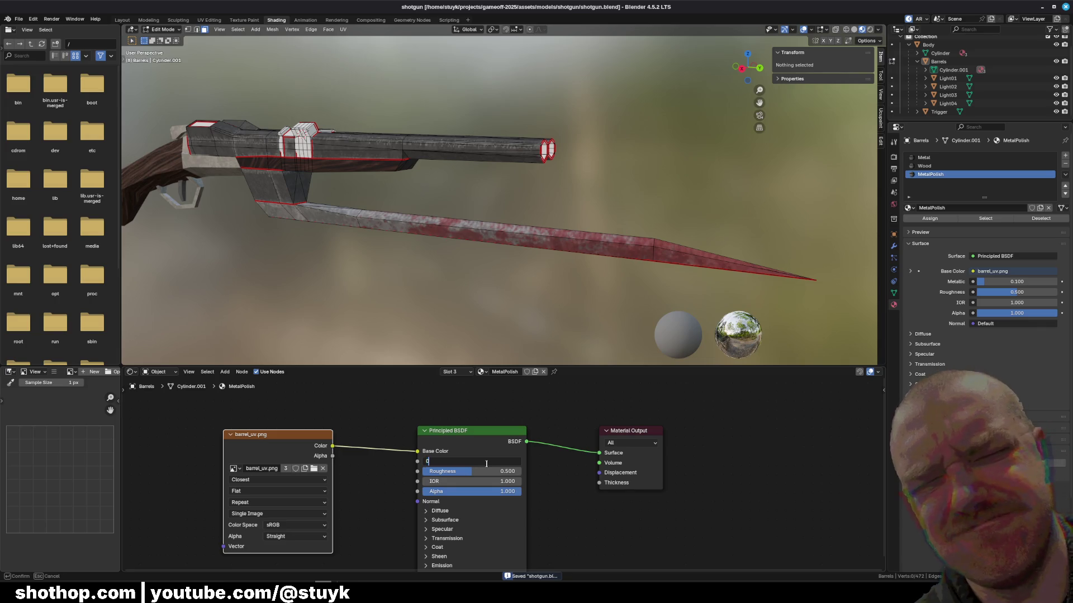
key(Return)
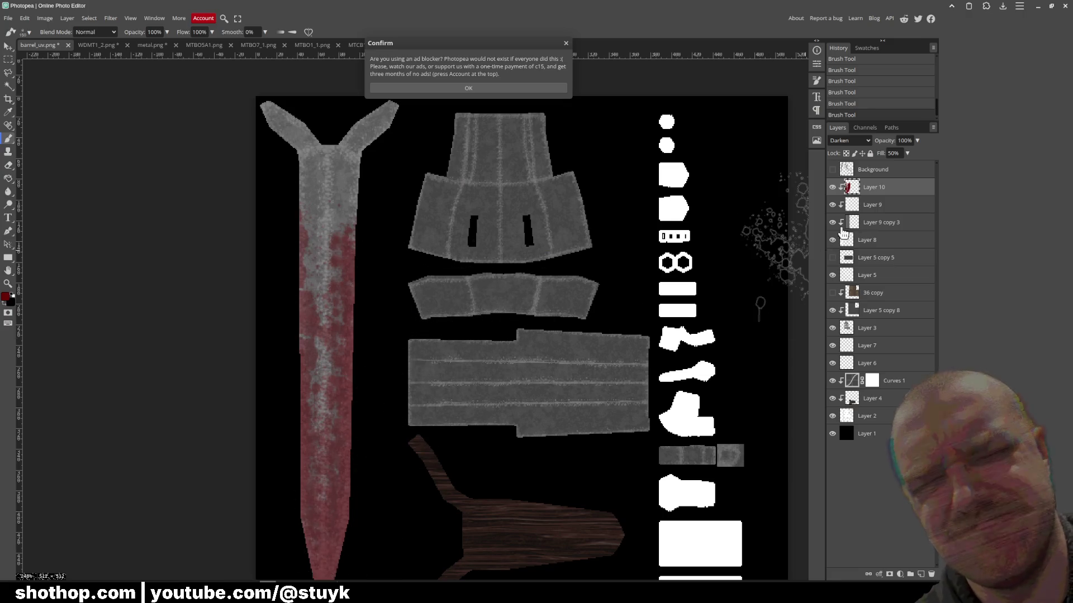
- Set Layer 10's Fill to 100%
click(893, 153)
text(100)
key(Return)
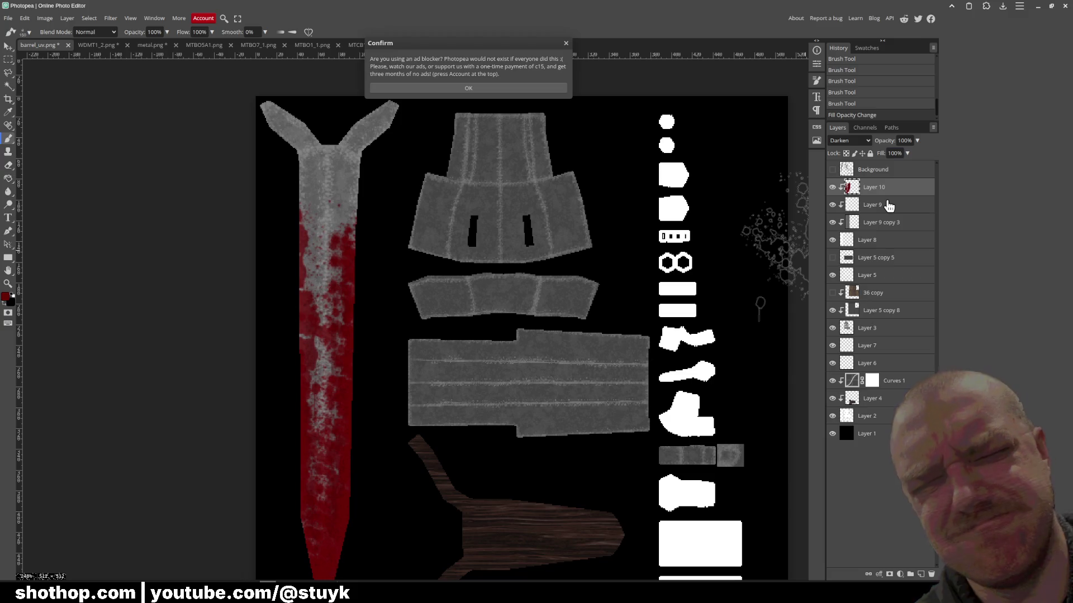
click(435, 88)
- Export the texture as PNG, replacing barrel_uv.png, and bring the Godot editor forward
click(8, 18)
mouse_move(38, 144)
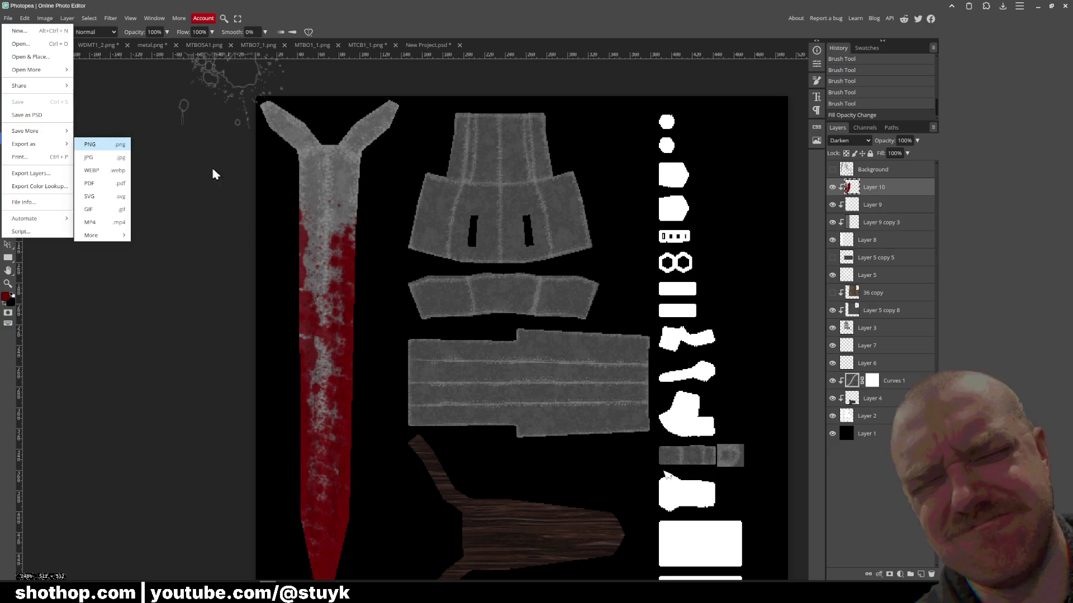
click(89, 144)
click(315, 200)
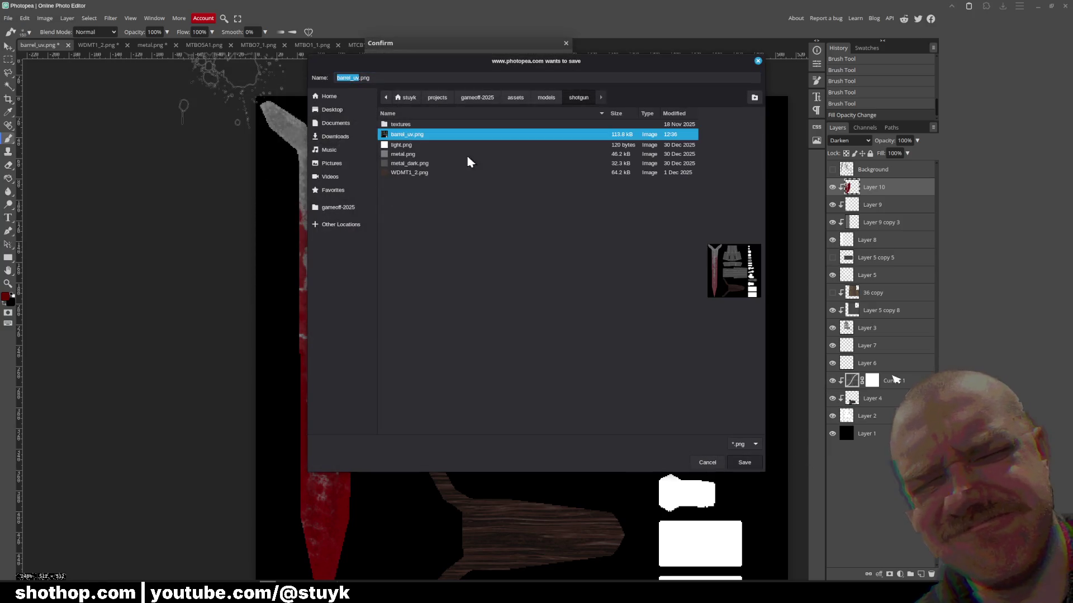
key(Return)
click(598, 313)
mouse_move(304, 593)
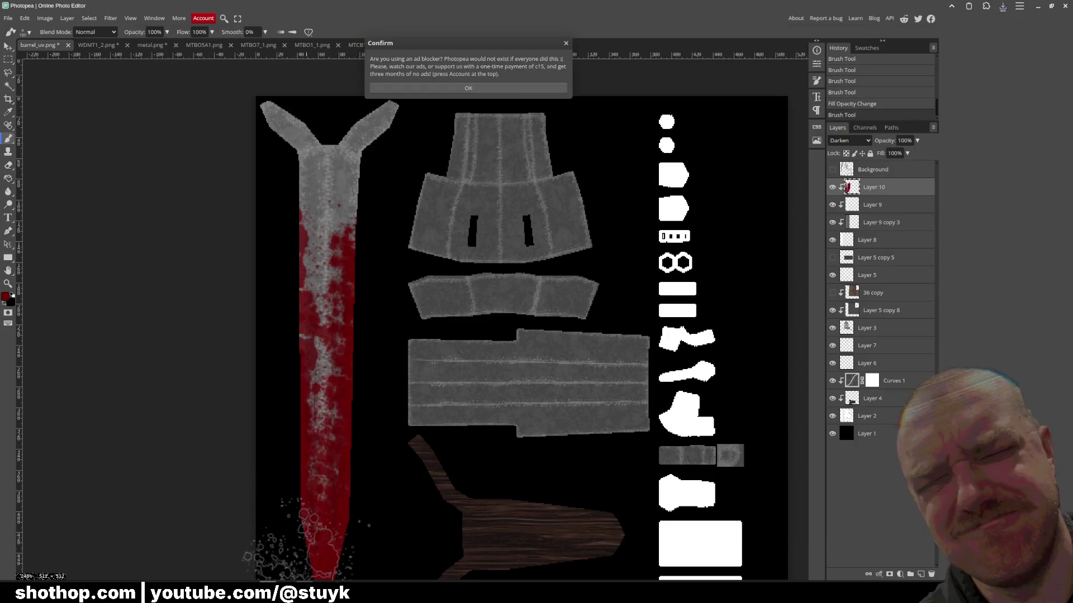
click(288, 529)
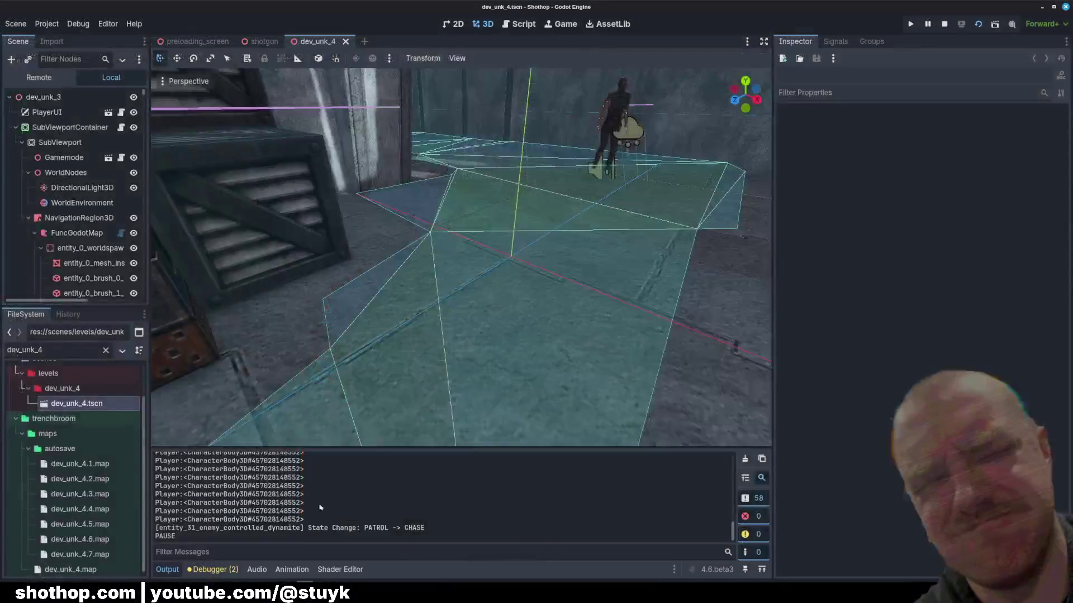
- Run the game with F5, move through the canyon firing at an enemy, then pause and stop debugging
key(F5)
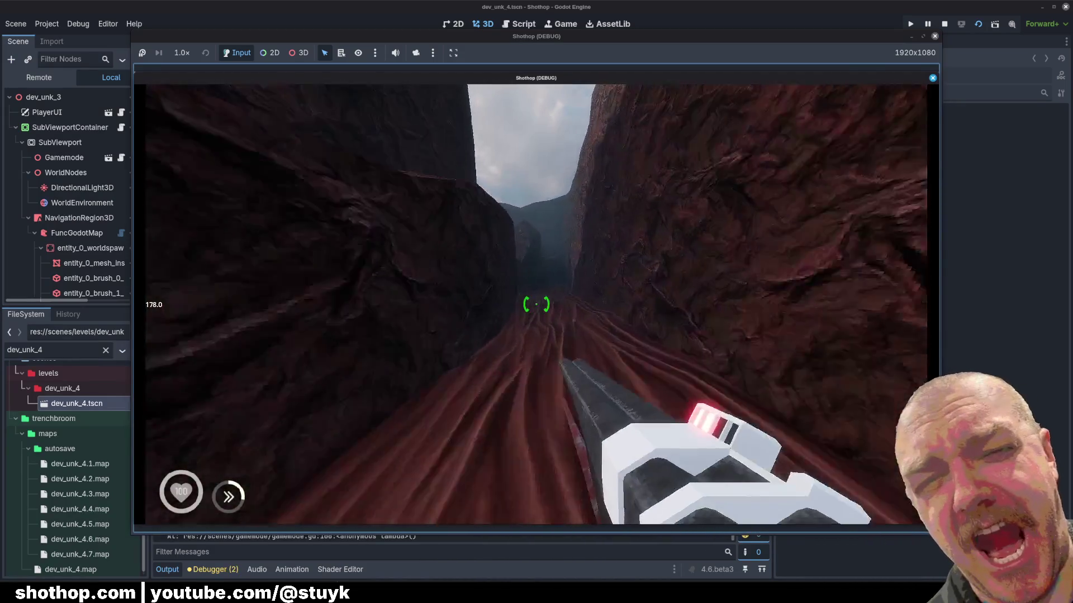
key(shift)
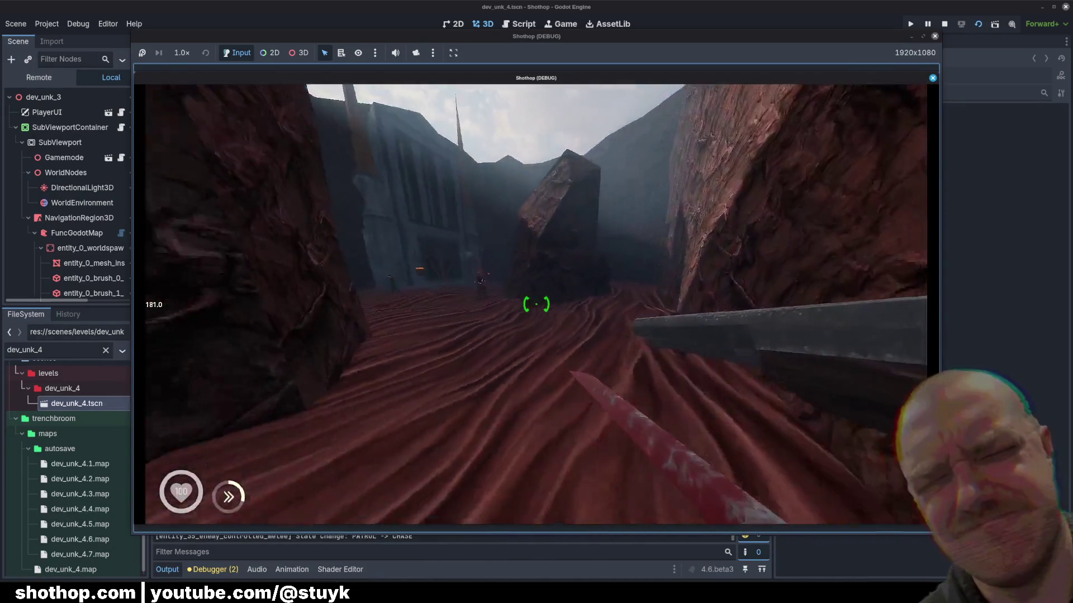
click(536, 304)
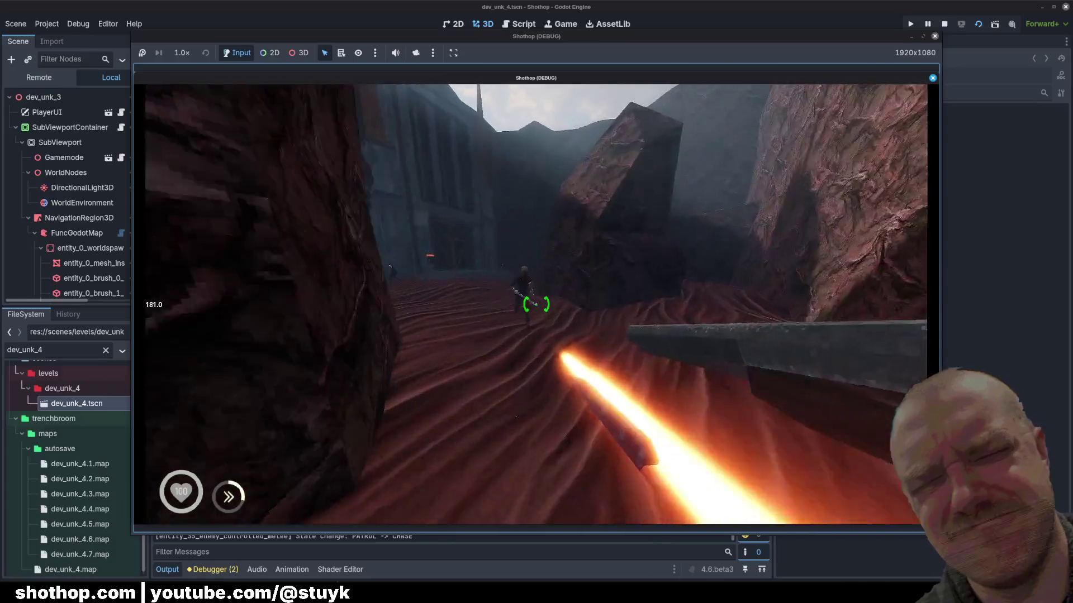
key(shift)
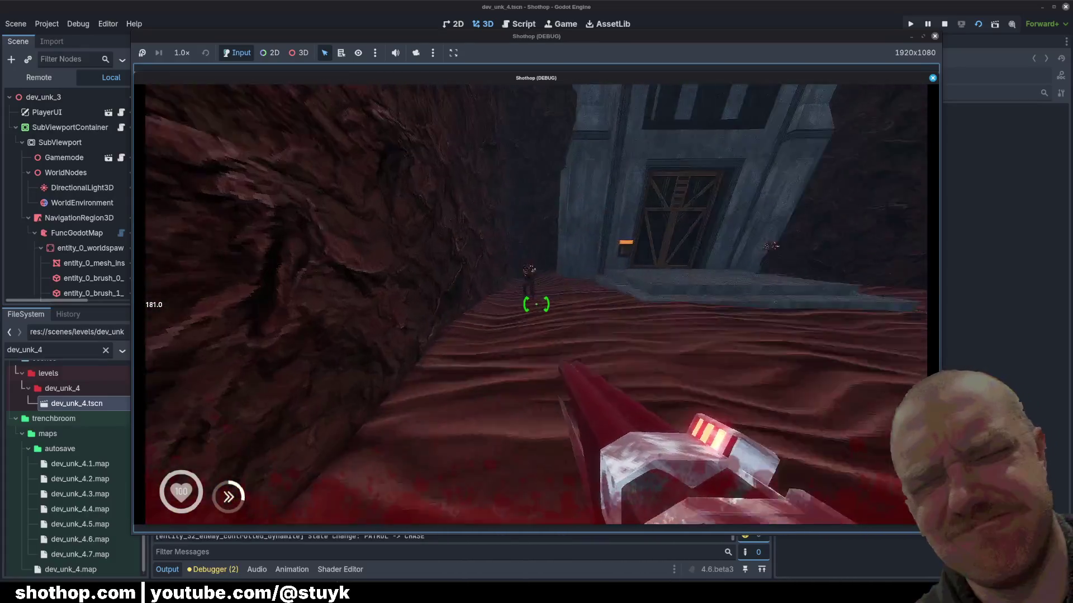
key(shift)
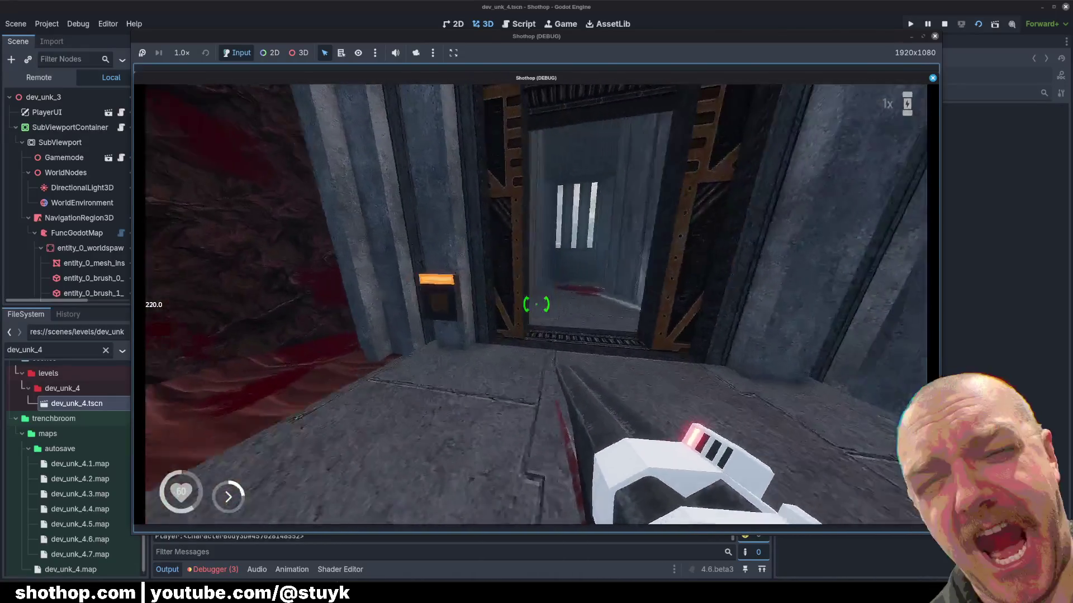
key(w)
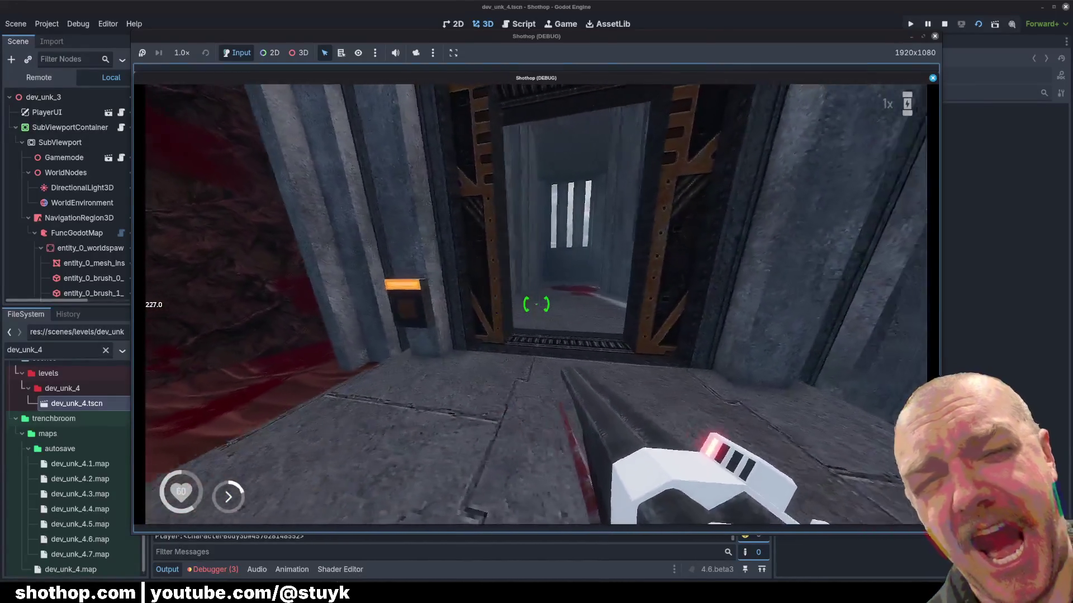
key(Escape)
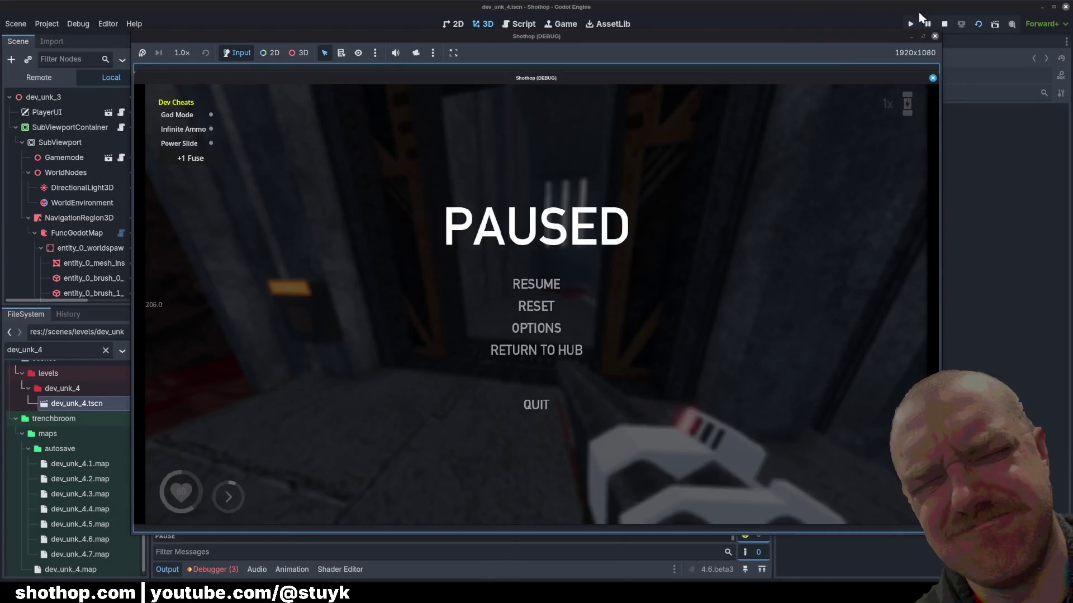
click(944, 23)
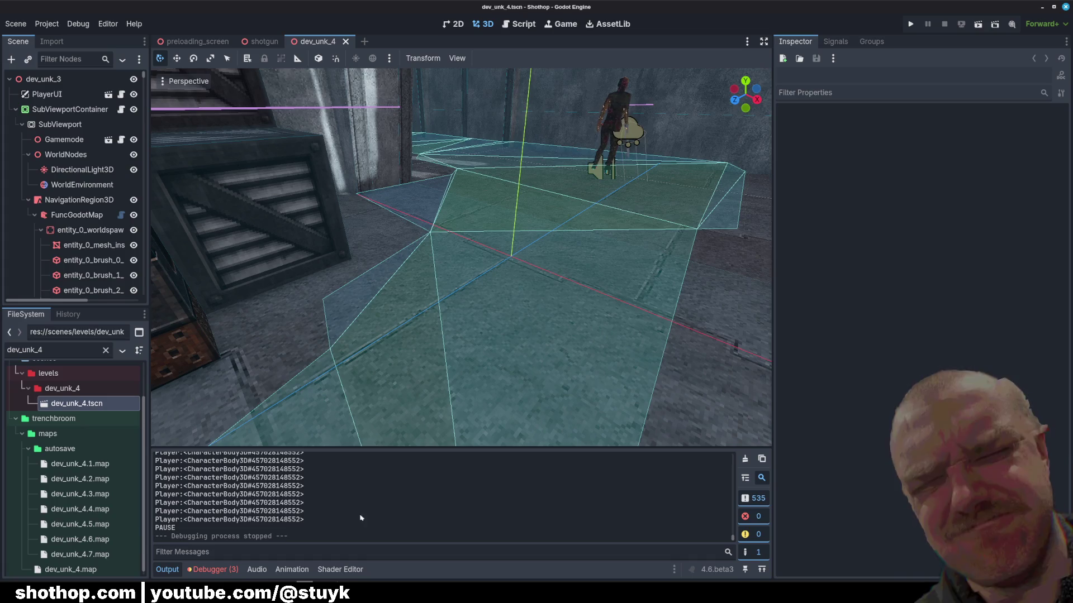
key(alt+Tab)
- Orbit the shotgun to check its muzzles and stock, save shotgun.blend, and return to Photopea
drag(503, 223, 391, 229)
key(ctrl+s)
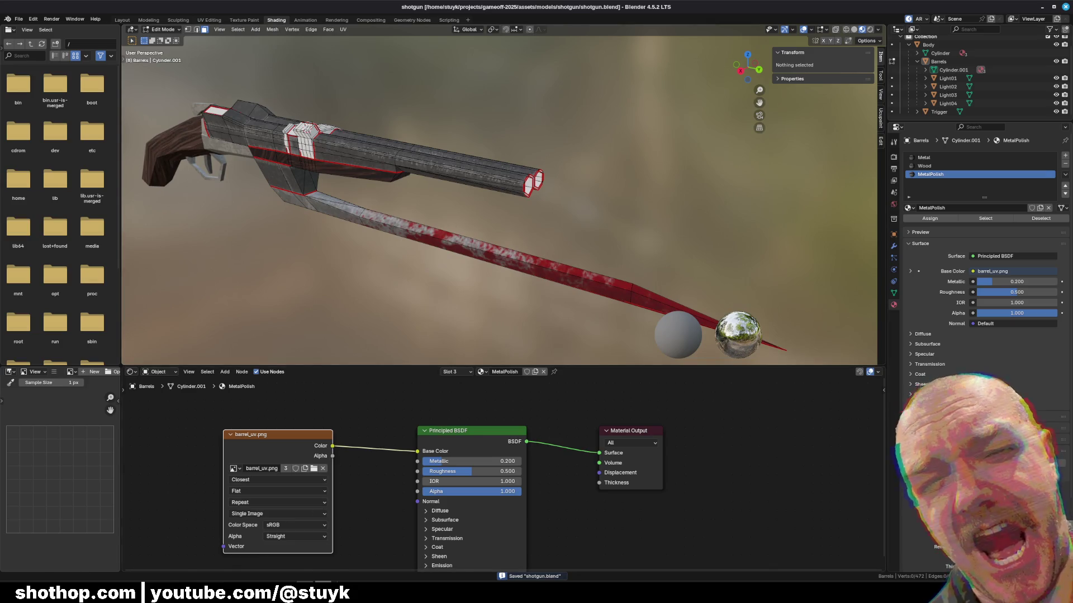
key(alt+Tab)
key(alt+Tab)
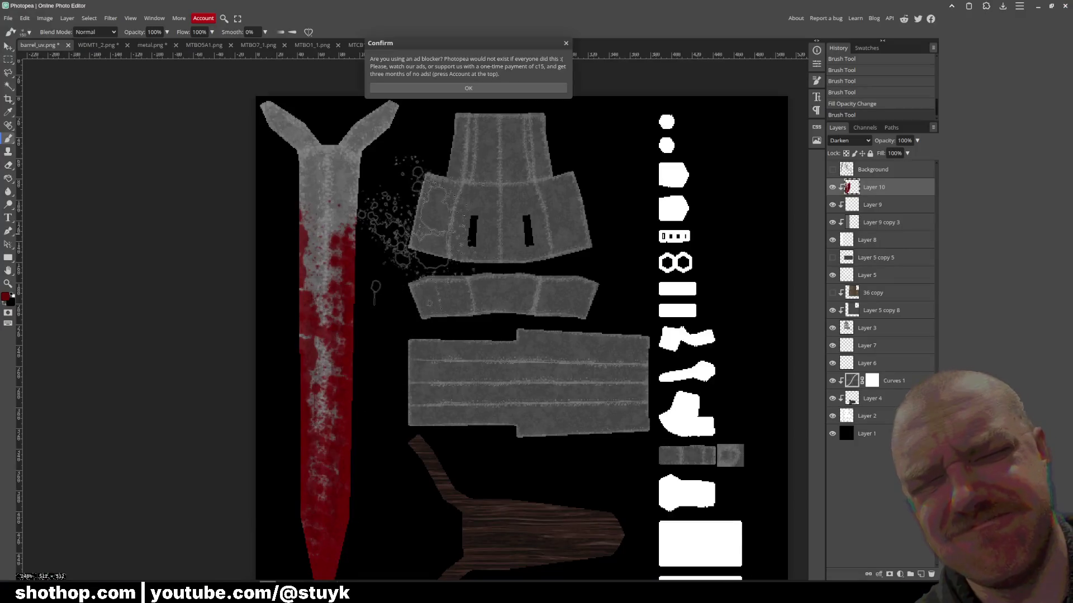
click(473, 87)
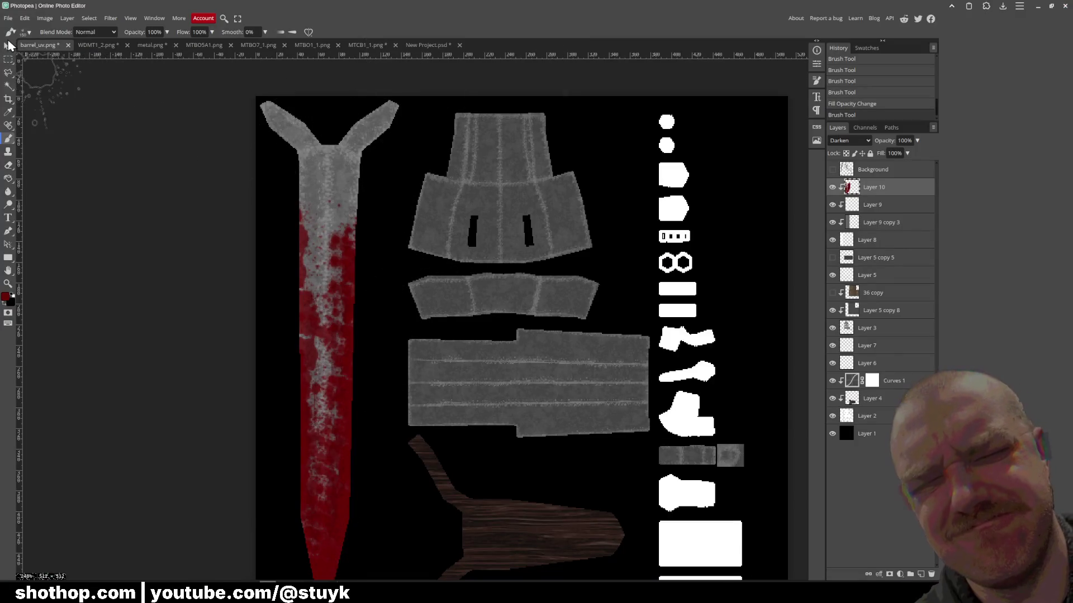
- Alt-drag Layer 9 copy 3 into a new copy, move it above Curves, and nudge it up
click(8, 46)
scroll(443, 319, down, 3)
scroll(443, 318, right, 2)
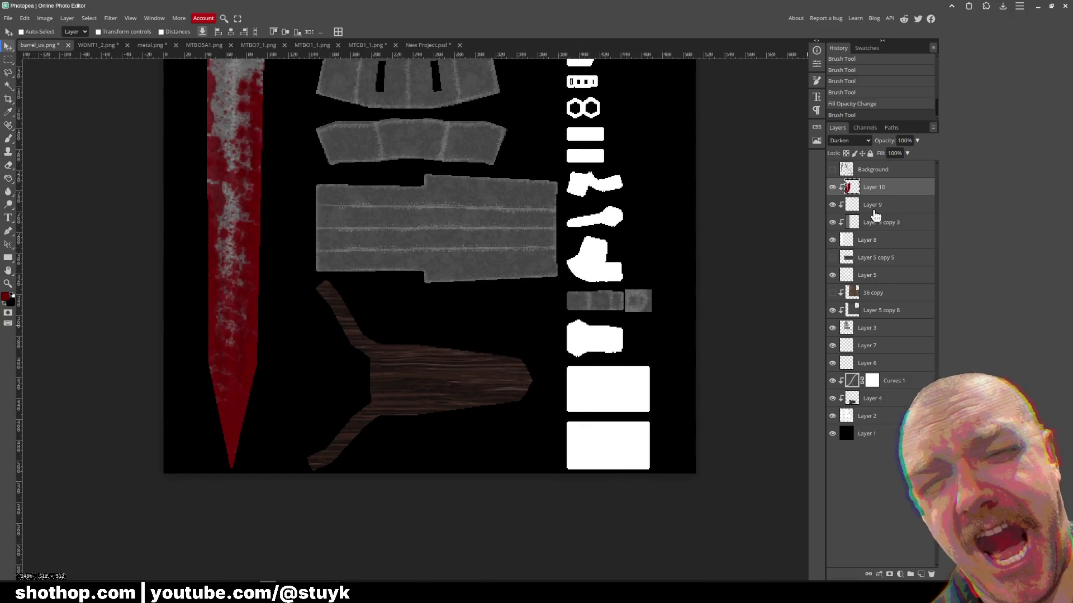
click(889, 222)
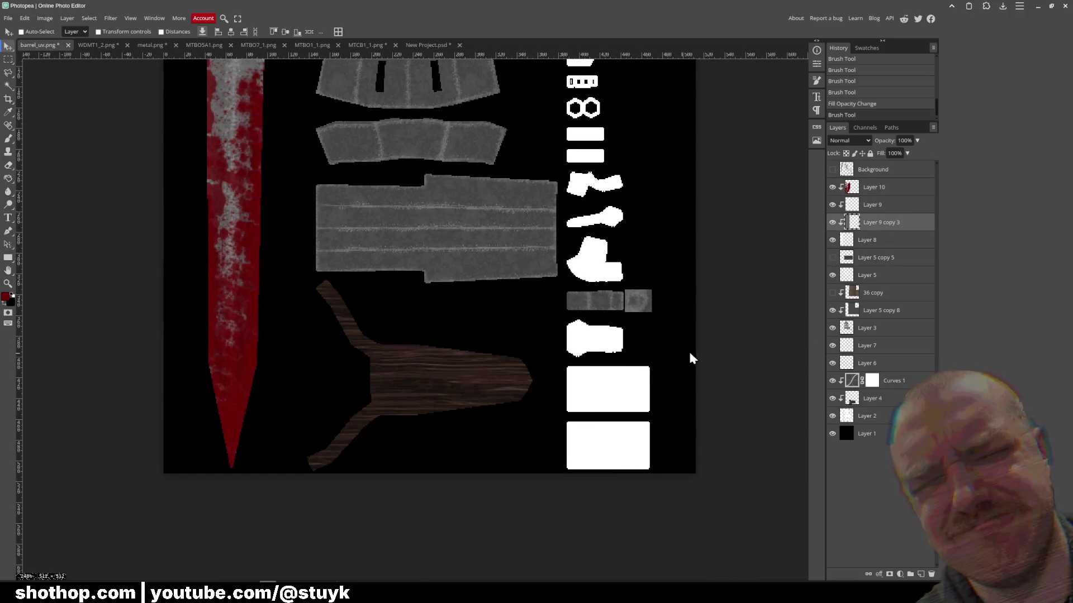
scroll(684, 362, right, 8)
drag(163, 348, 167, 349)
scroll(287, 360, left, 3)
mouse_move(867, 232)
mouse_down()
mouse_move(870, 409)
mouse_move(898, 391)
mouse_up()
right_click(863, 379)
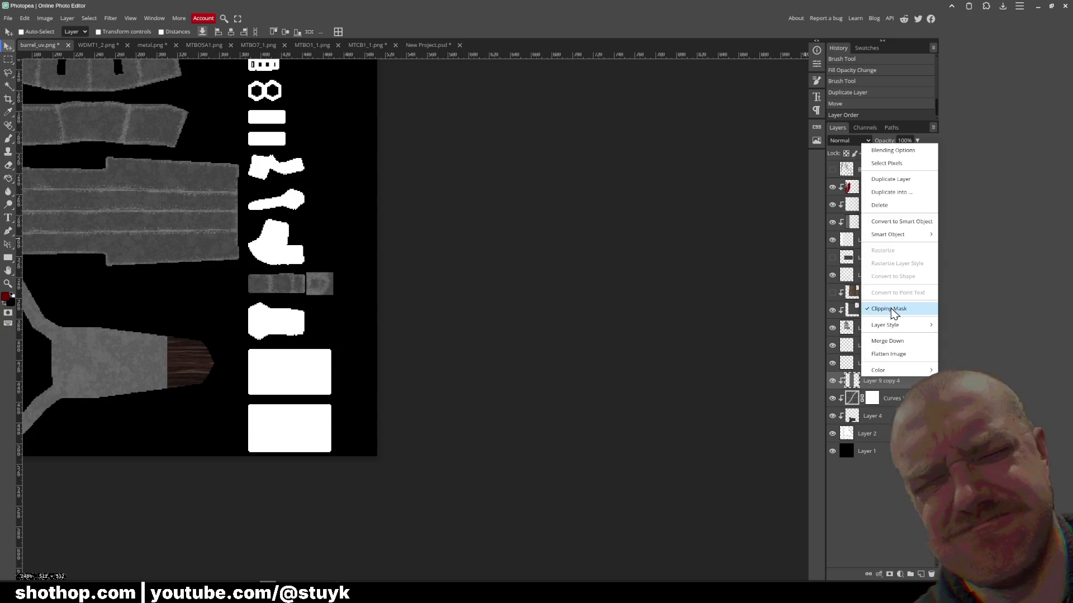
click(230, 387)
key(Up)
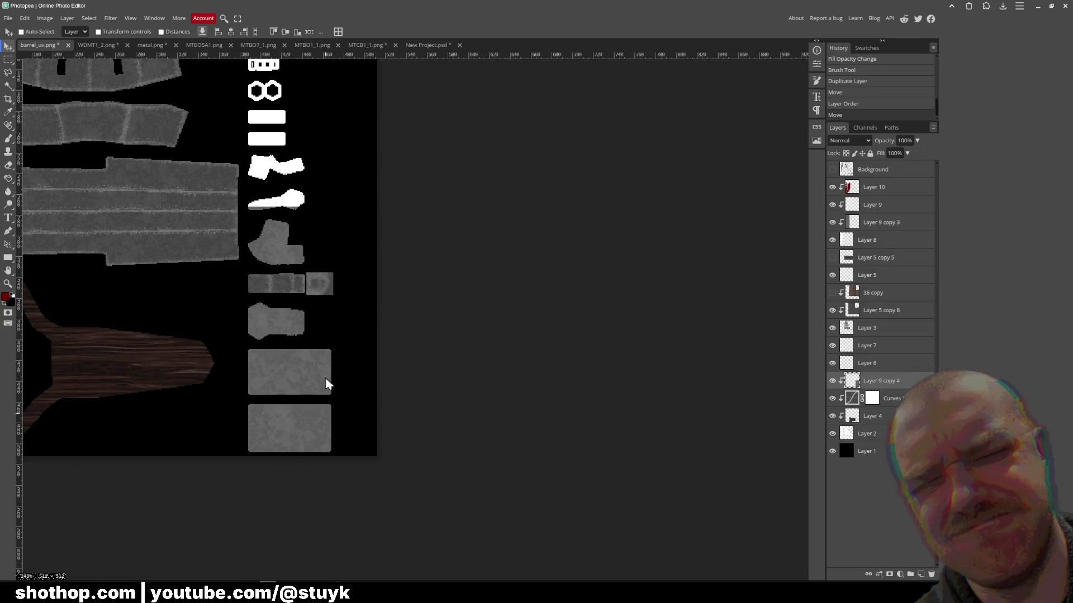
scroll(309, 231, up, 2)
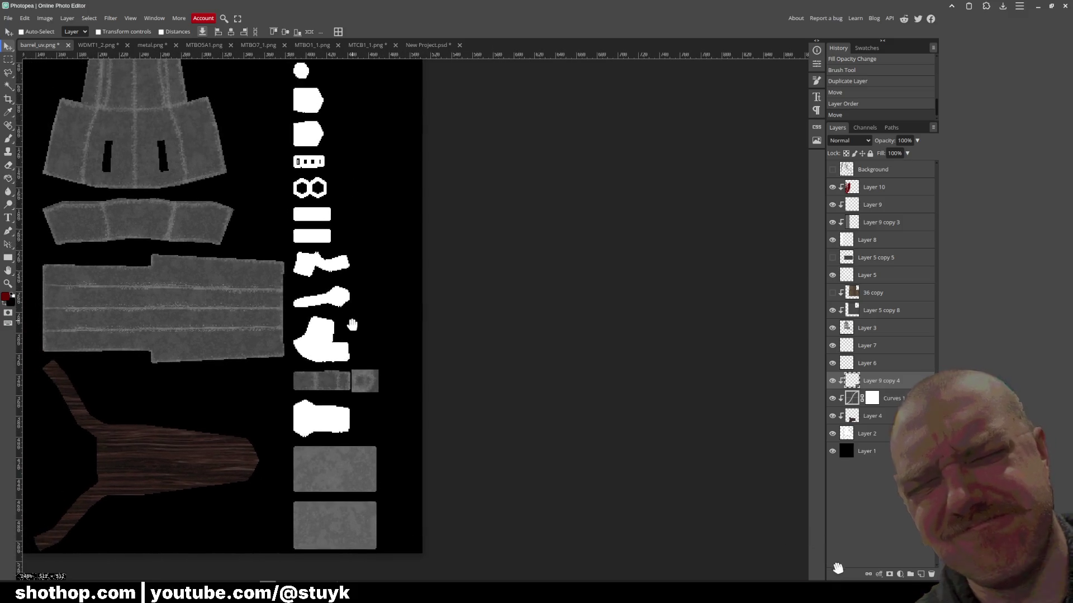
- Make another shifted copy, delete the extra texture over the right-column shapes, and open PNG export
key(ctrl+j)
key(Down)
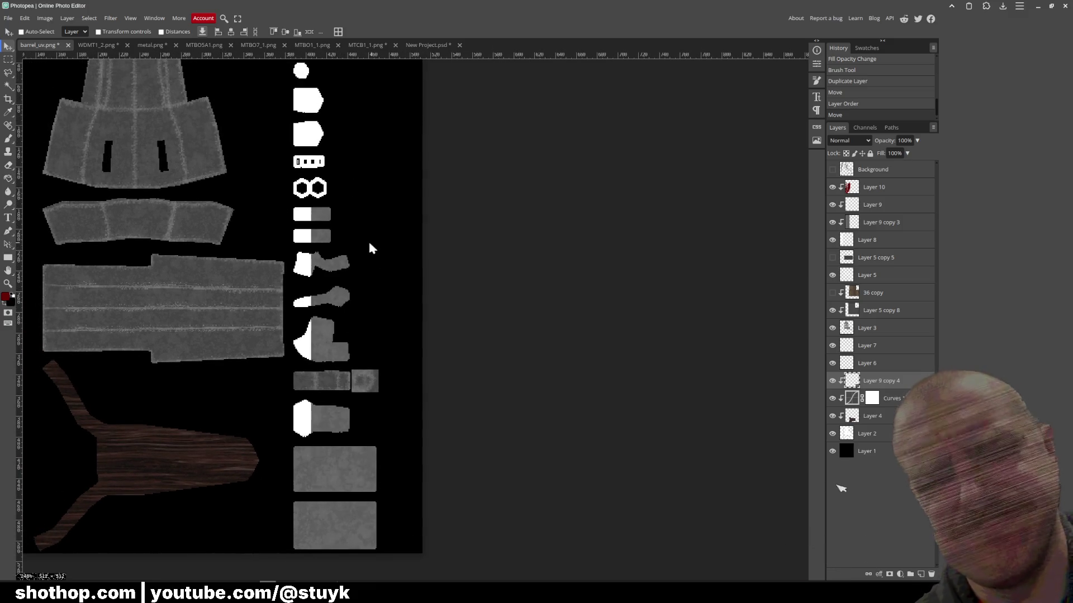
click(9, 60)
mouse_move(202, 570)
mouse_down()
mouse_move(603, 227)
mouse_move(598, 201)
mouse_up()
key(Delete)
key(ctrl+d)
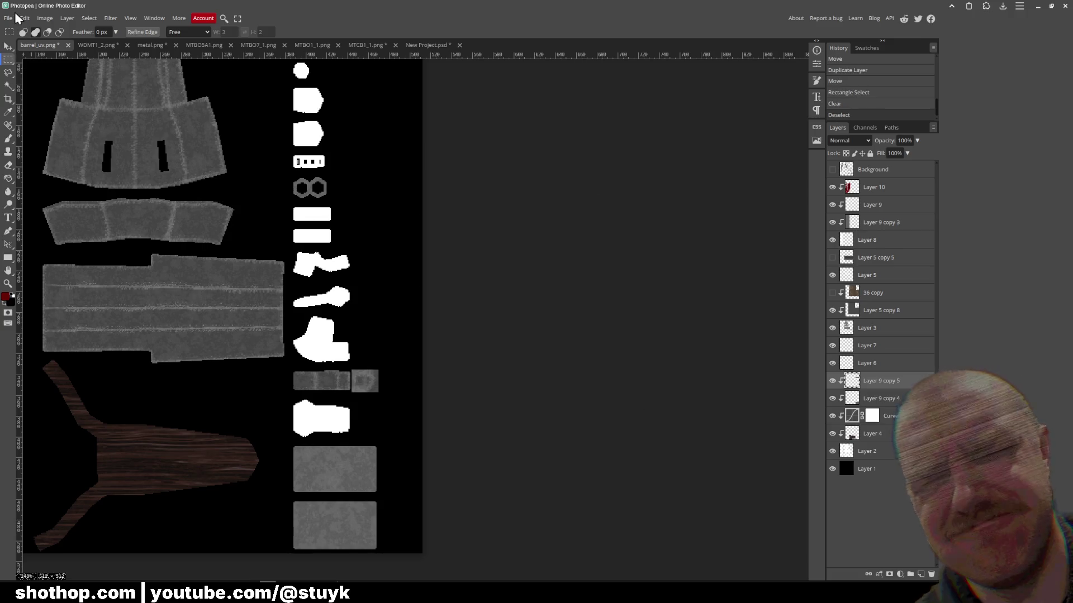
click(9, 18)
click(92, 144)
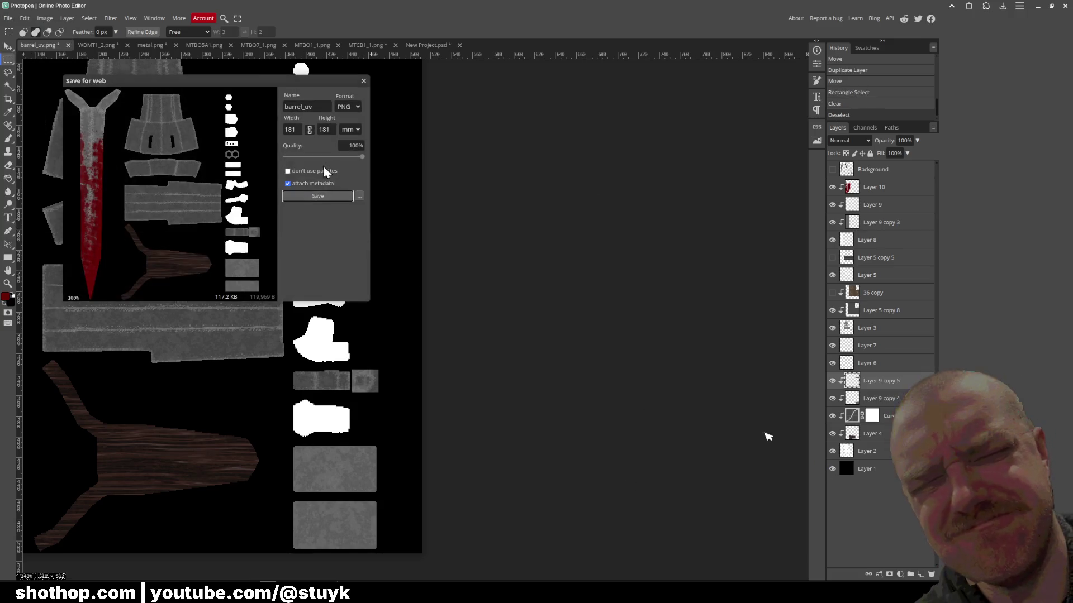
- Save the PNG over the existing barrel_uv.png and close the ad-blocker notice
click(309, 200)
double_click(407, 135)
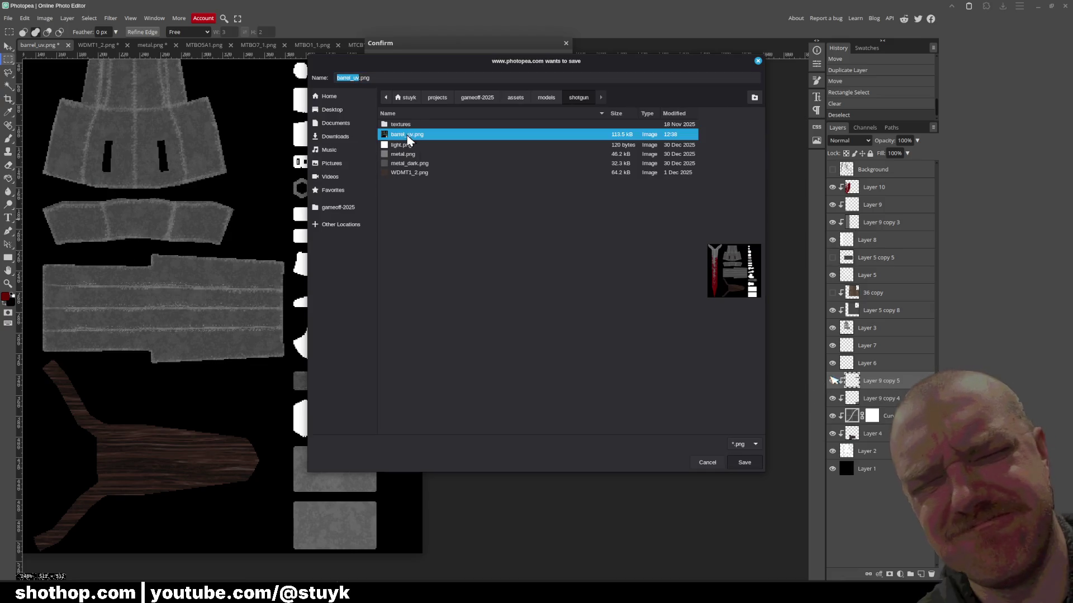
key(Escape)
key(Return)
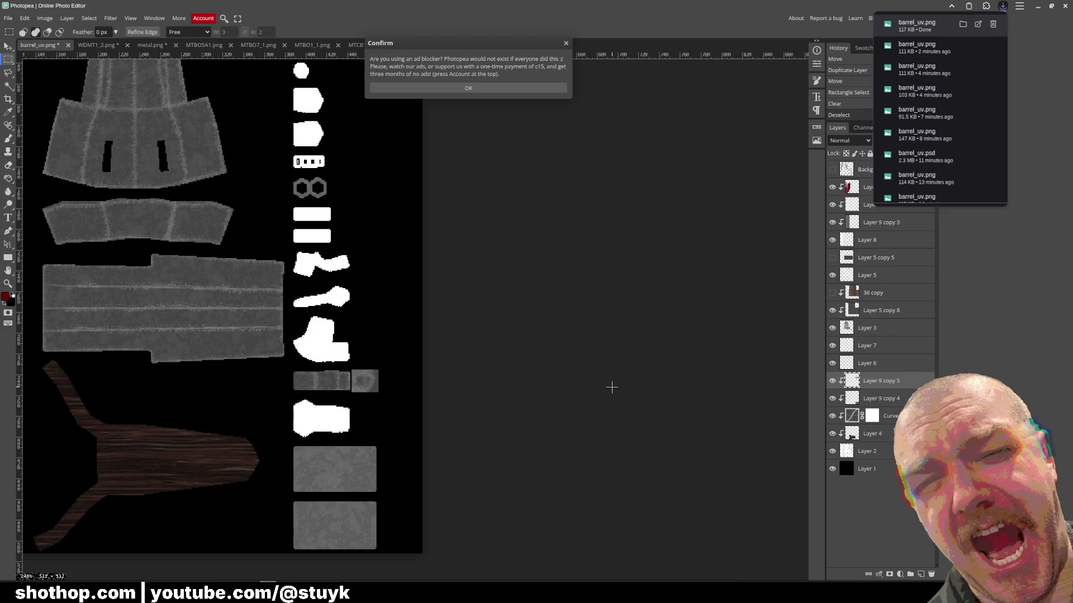
mouse_move(323, 582)
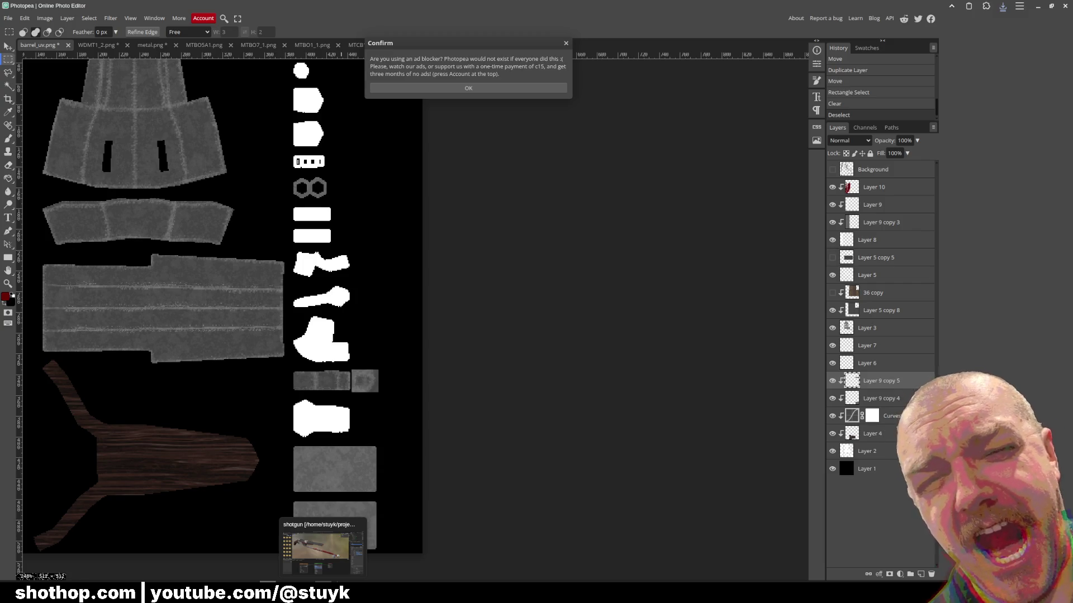
click(456, 89)
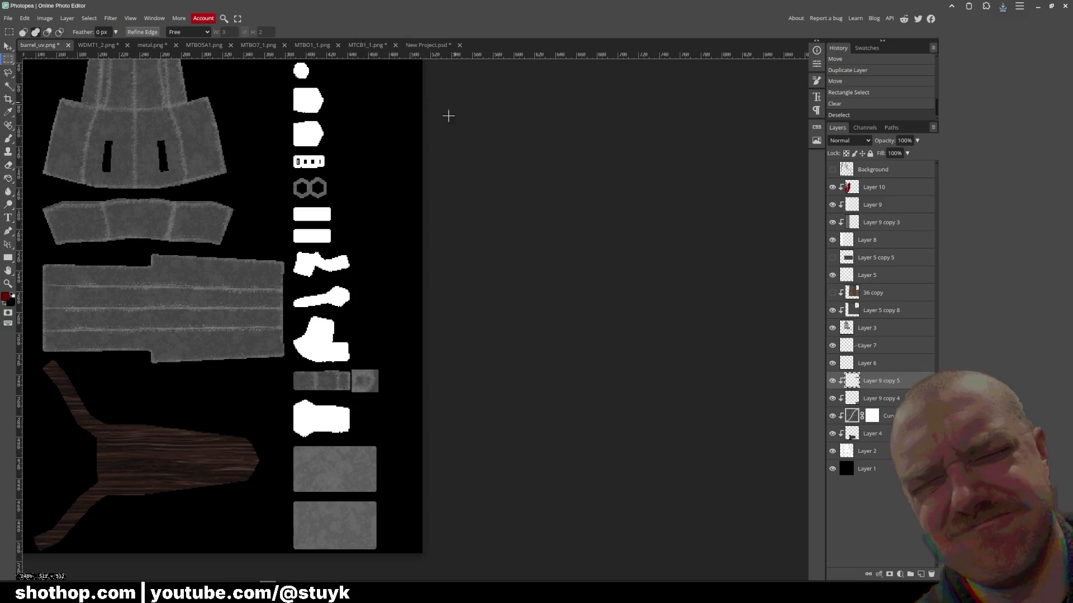
click(289, 581)
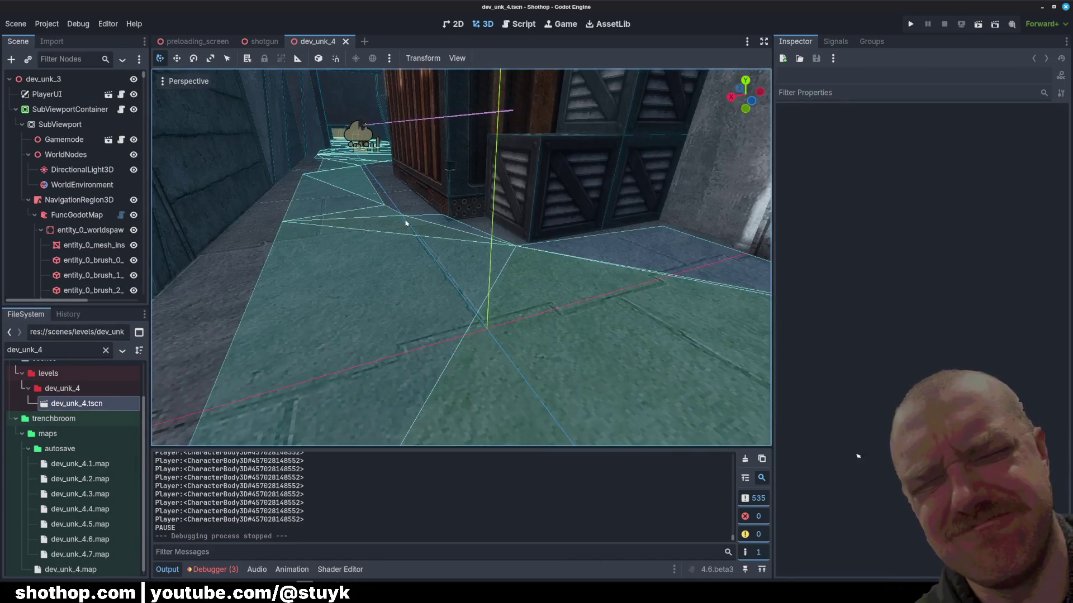
scroll(422, 217, up, 5)
scroll(422, 218, up, 6)
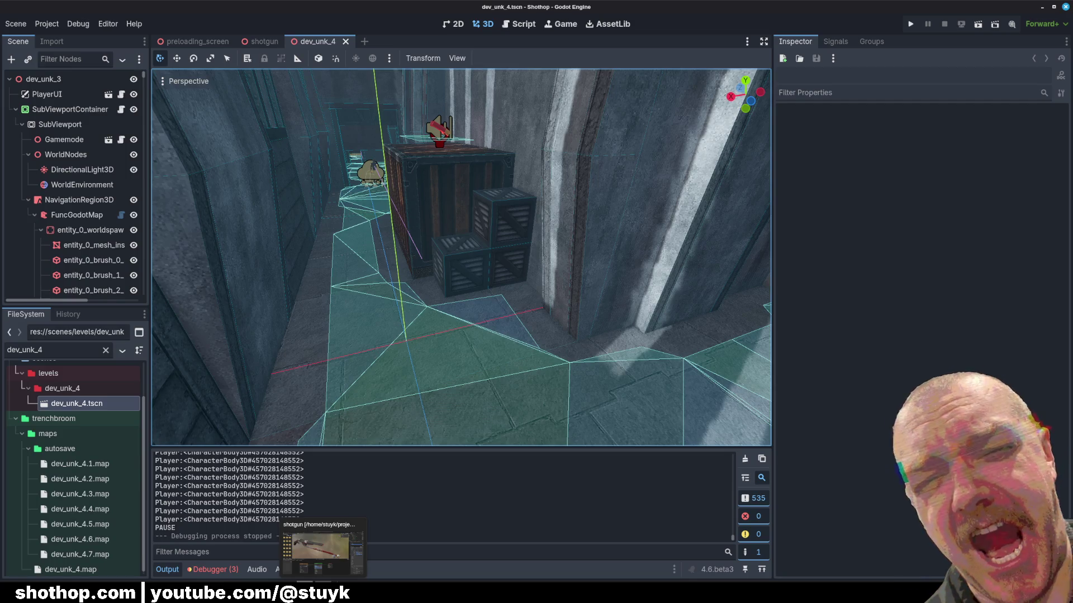
click(322, 547)
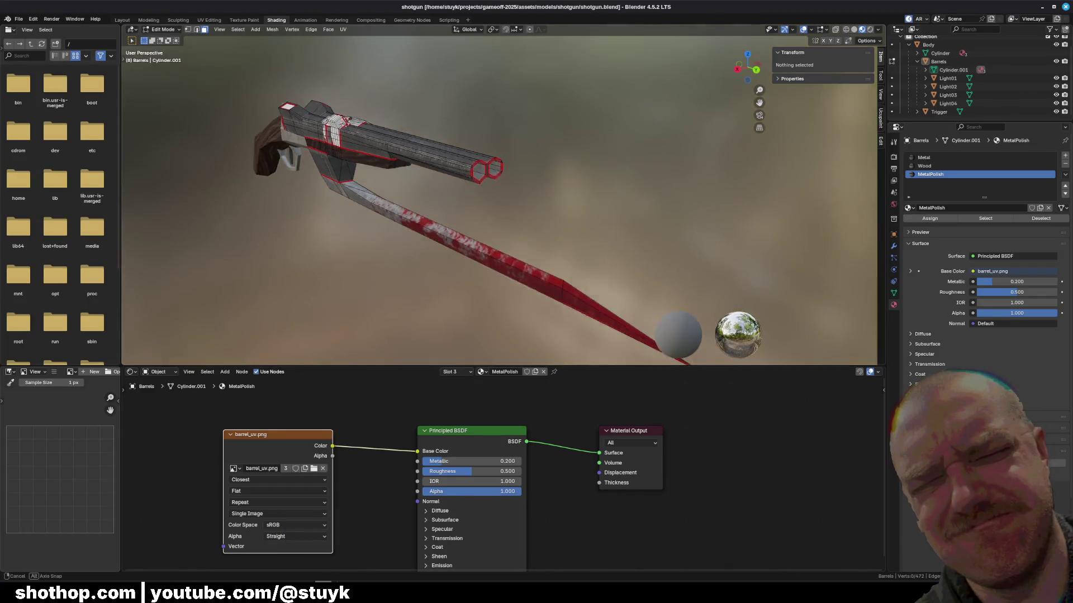
mouse_move(503, 224)
mouse_down()
mouse_move(402, 279)
mouse_move(385, 335)
mouse_move(376, 476)
mouse_up()
click(304, 593)
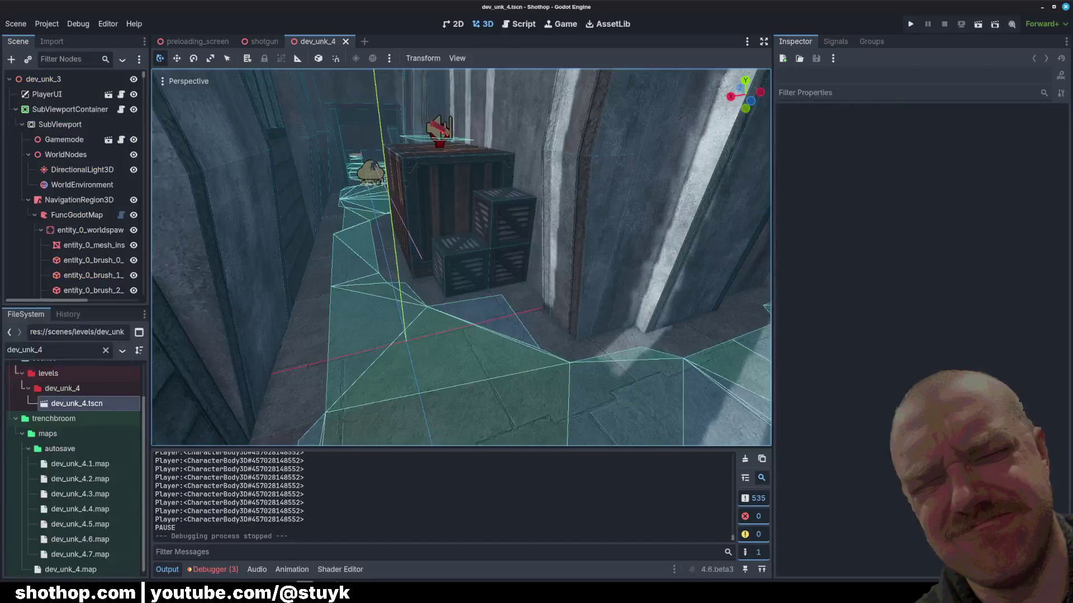
mouse_move(286, 592)
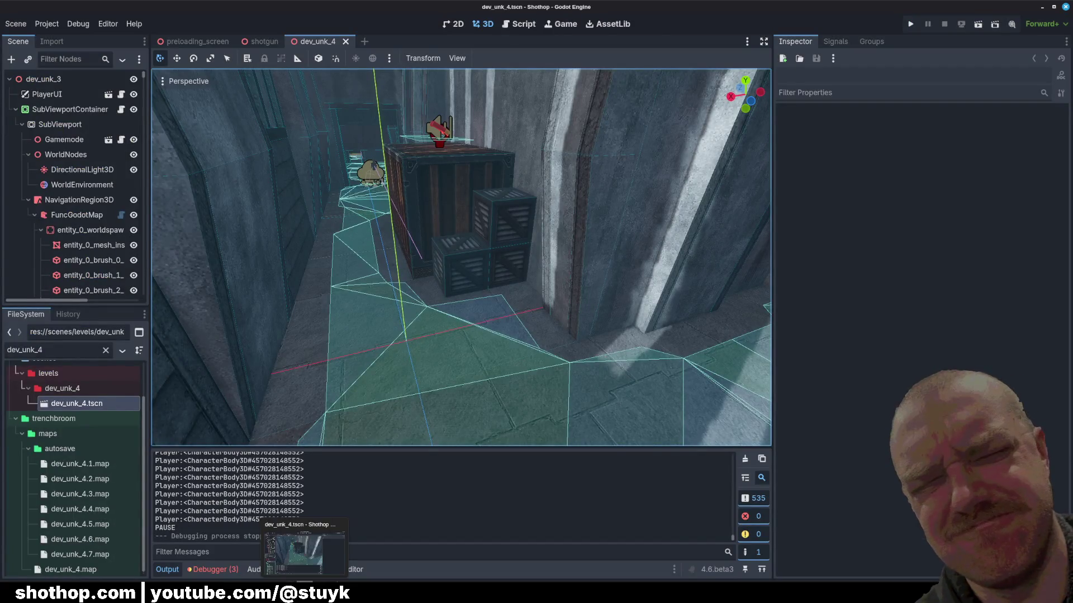
click(286, 553)
- Select Layer 9 copy 5 and try shifting its texture, then undo the move
scroll(414, 308, up, 3)
scroll(413, 307, left, 2)
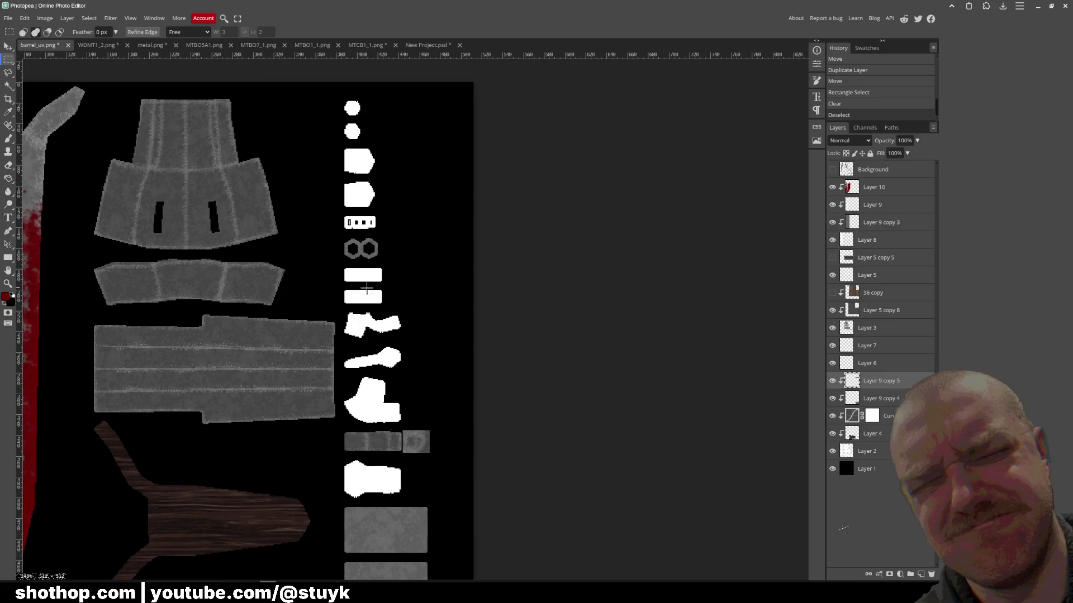
click(894, 442)
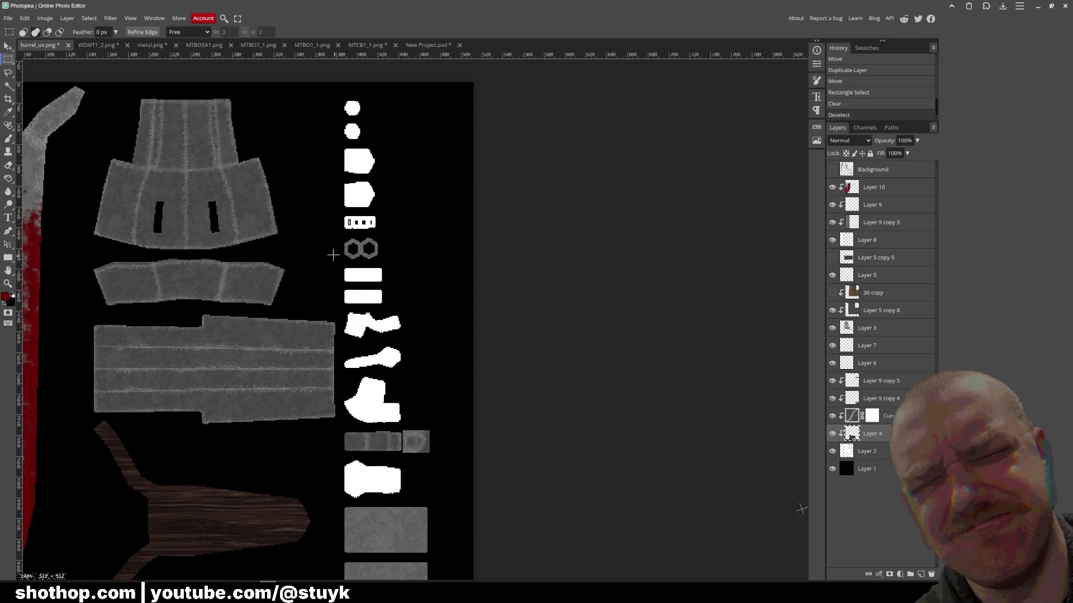
scroll(346, 252, up, 3)
scroll(346, 252, down, 3)
scroll(357, 246, up, 1)
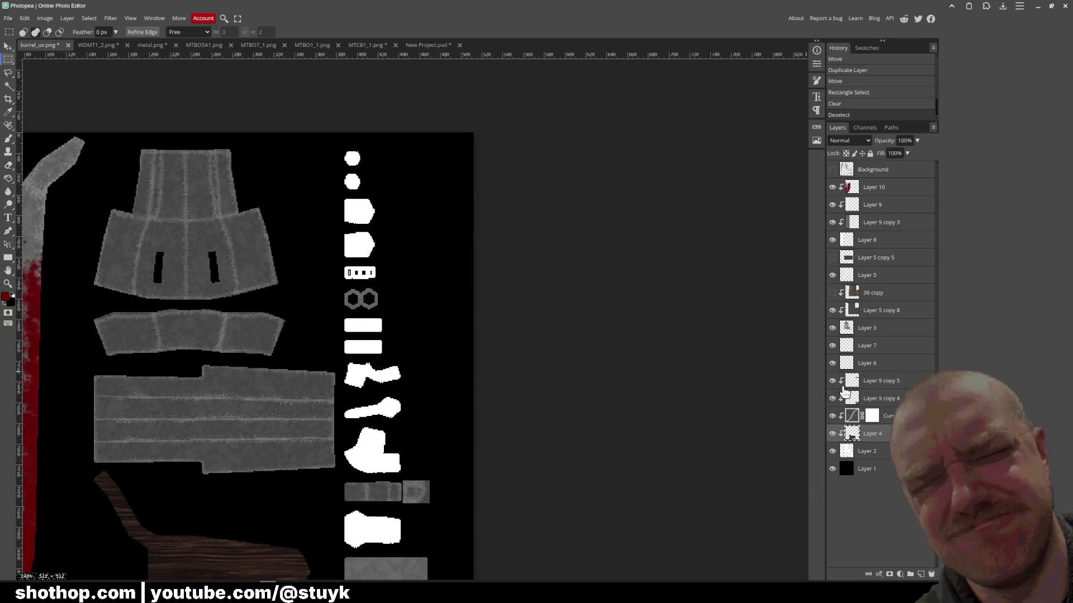
click(892, 382)
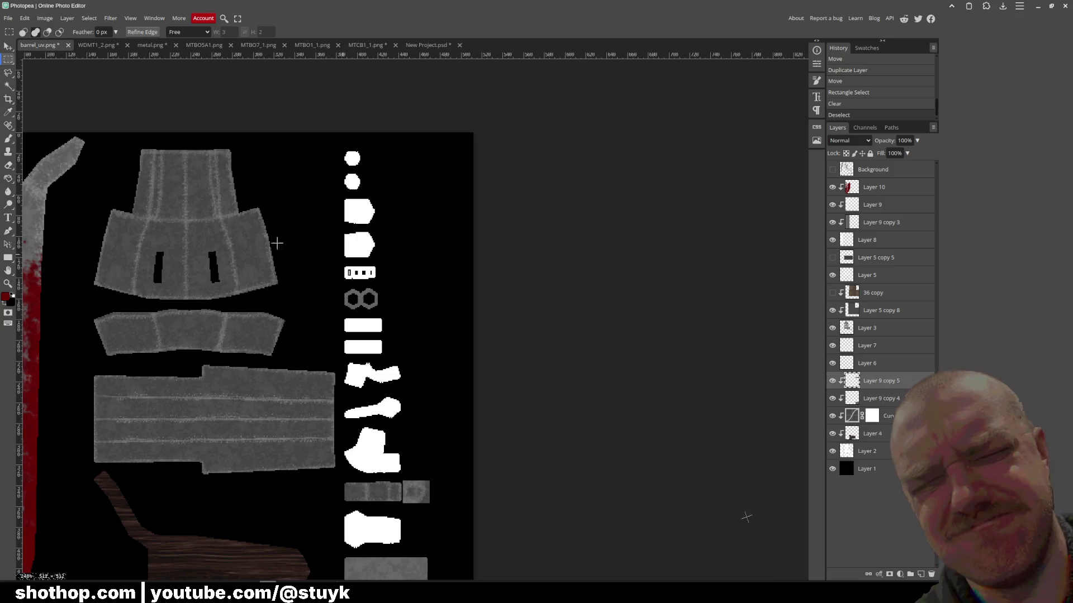
click(7, 48)
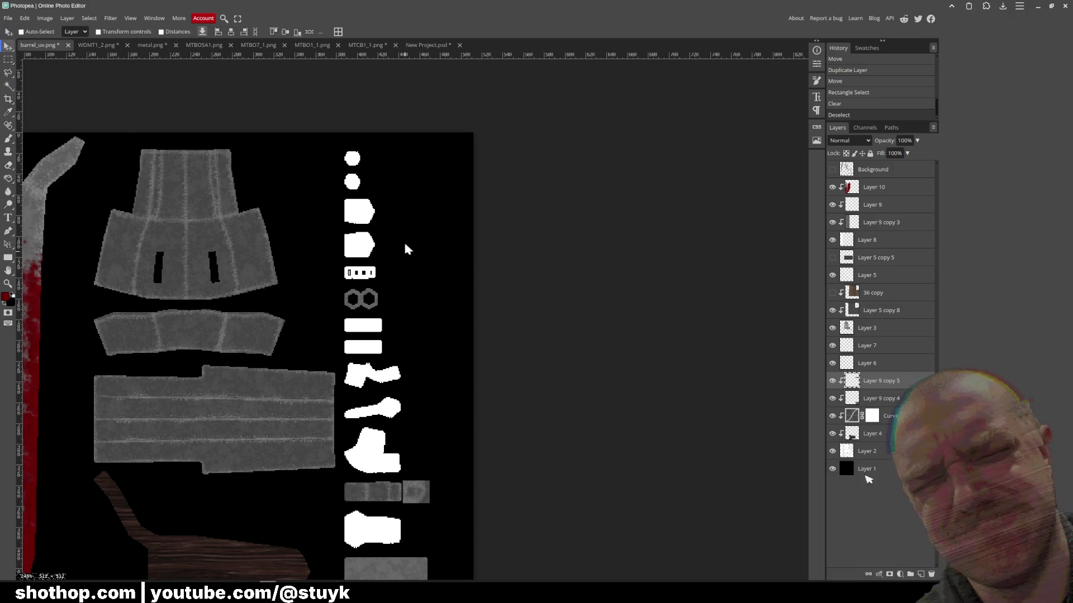
drag(391, 145, 438, 239)
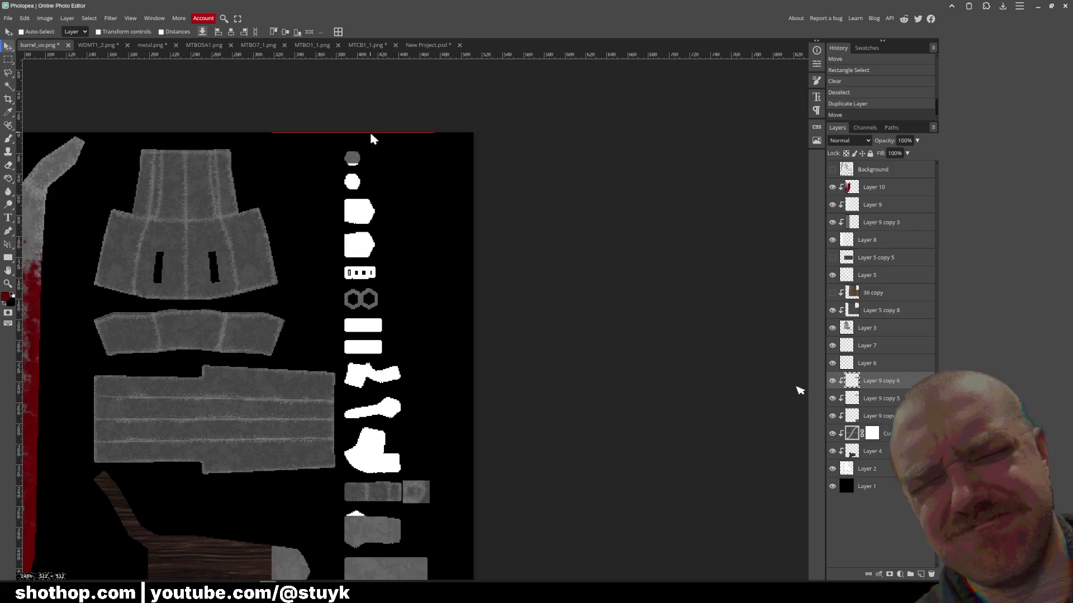
key(ctrl+z)
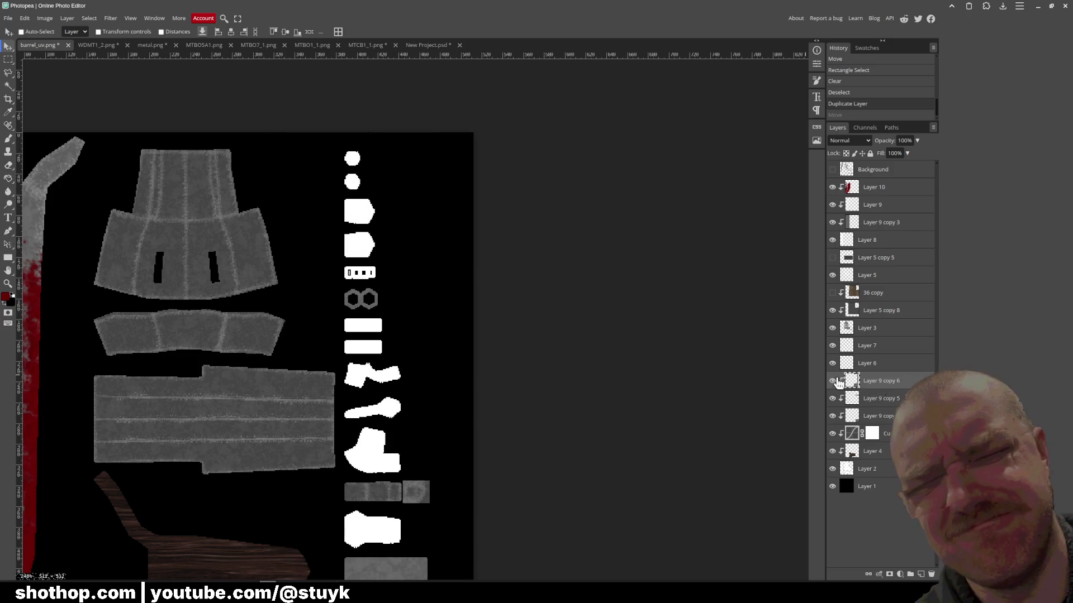
- Duplicate Layer 9 copy 3, move it down the stack, and drag it over the white UV shapes
scroll(467, 292, down, 3)
scroll(469, 279, up, 2)
scroll(480, 285, left, 1)
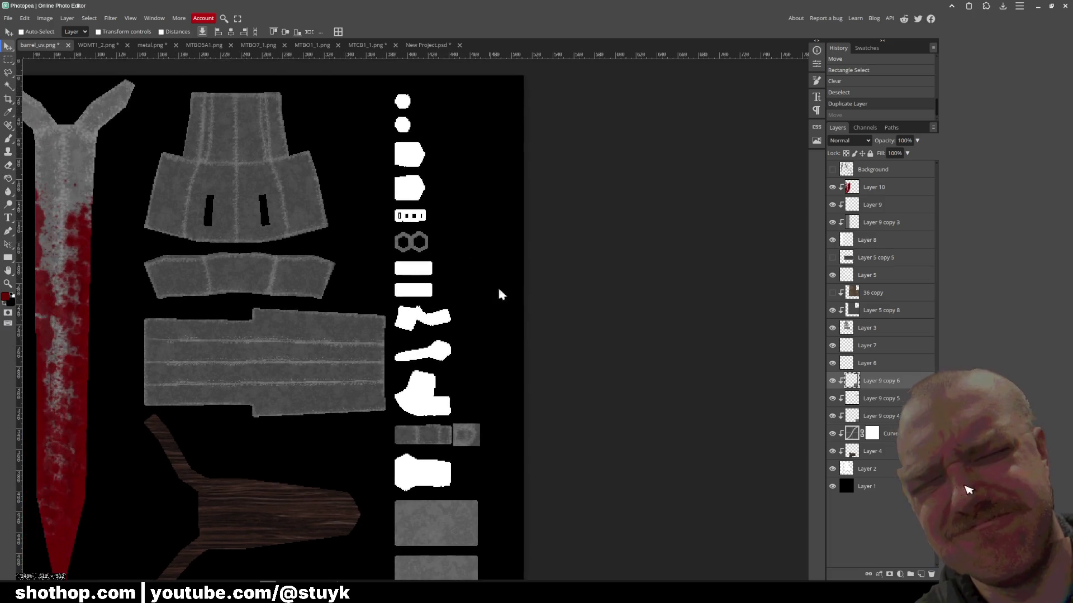
click(893, 222)
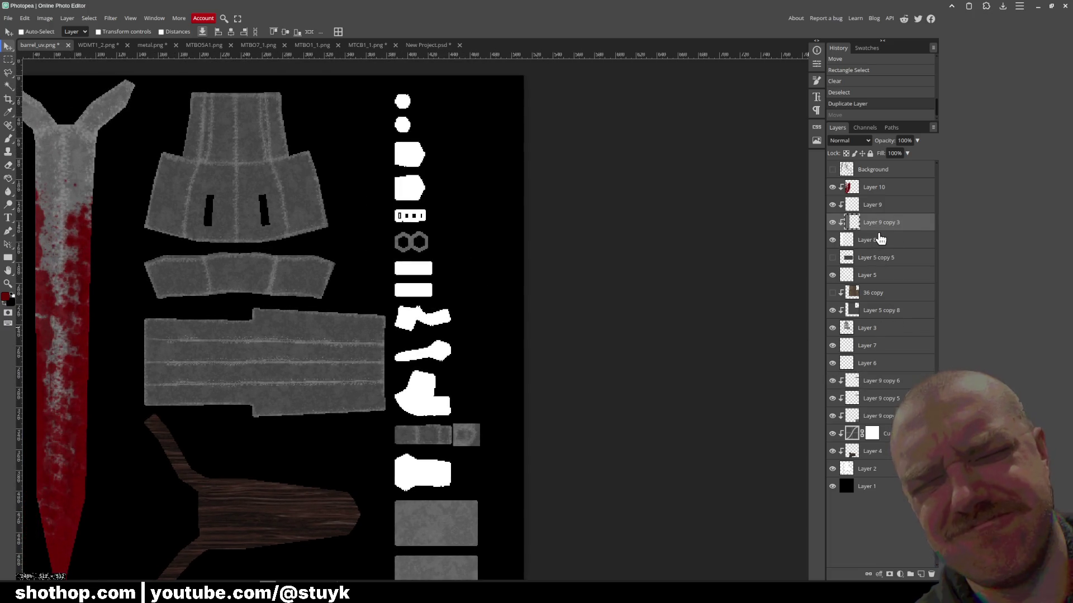
right_click(881, 223)
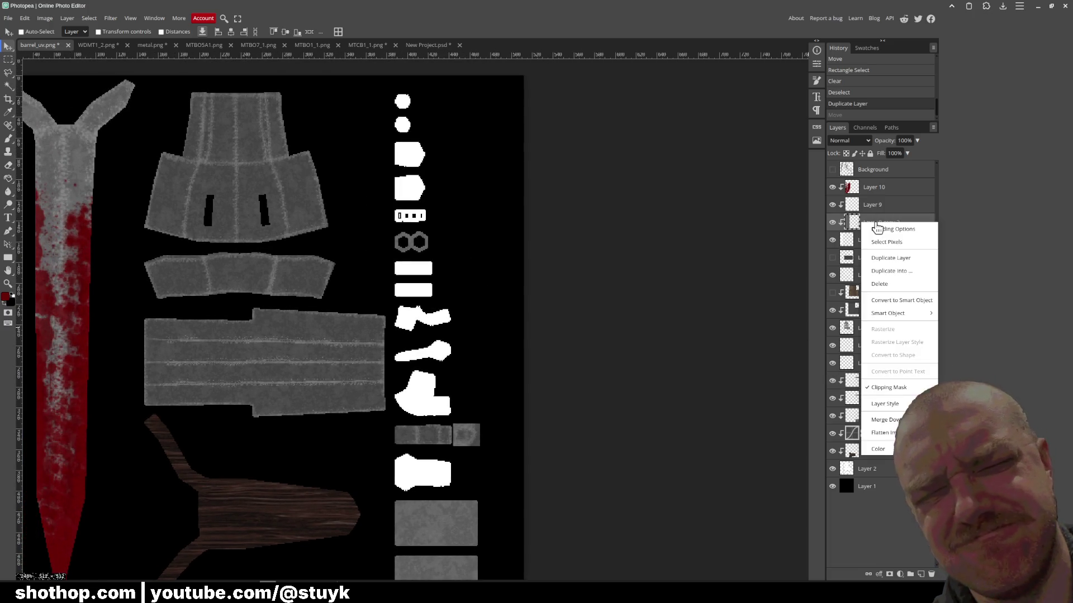
click(901, 260)
drag(879, 227, 882, 391)
mouse_move(216, 436)
mouse_down()
mouse_move(419, 230)
mouse_move(448, 304)
mouse_move(479, 288)
mouse_move(491, 119)
mouse_up()
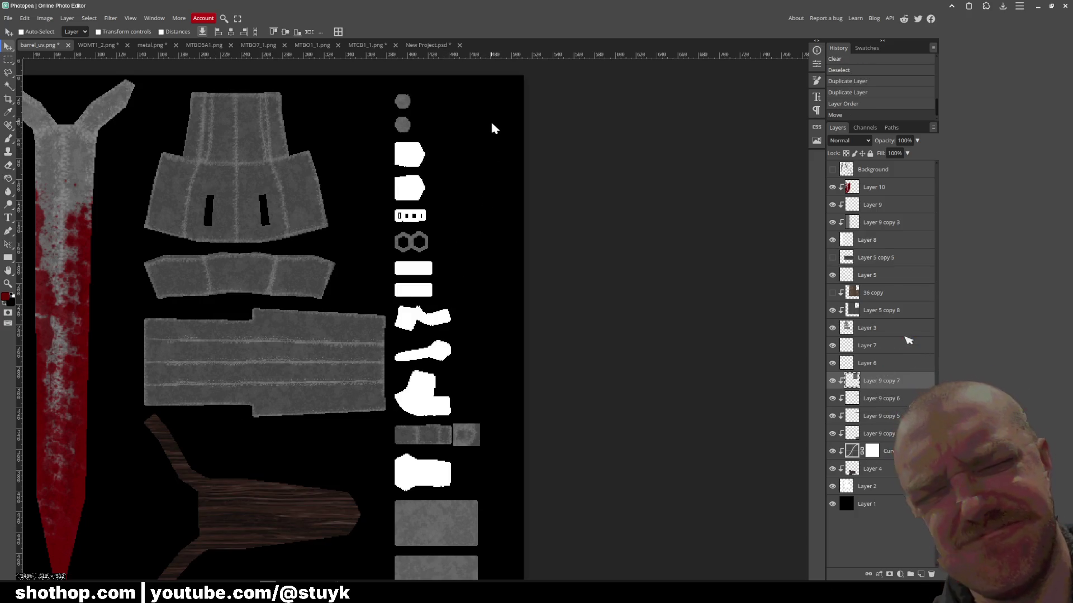
- Export the texture as PNG, overwriting barrel_uv.png, and switch to Blender
click(8, 18)
mouse_move(35, 143)
click(90, 144)
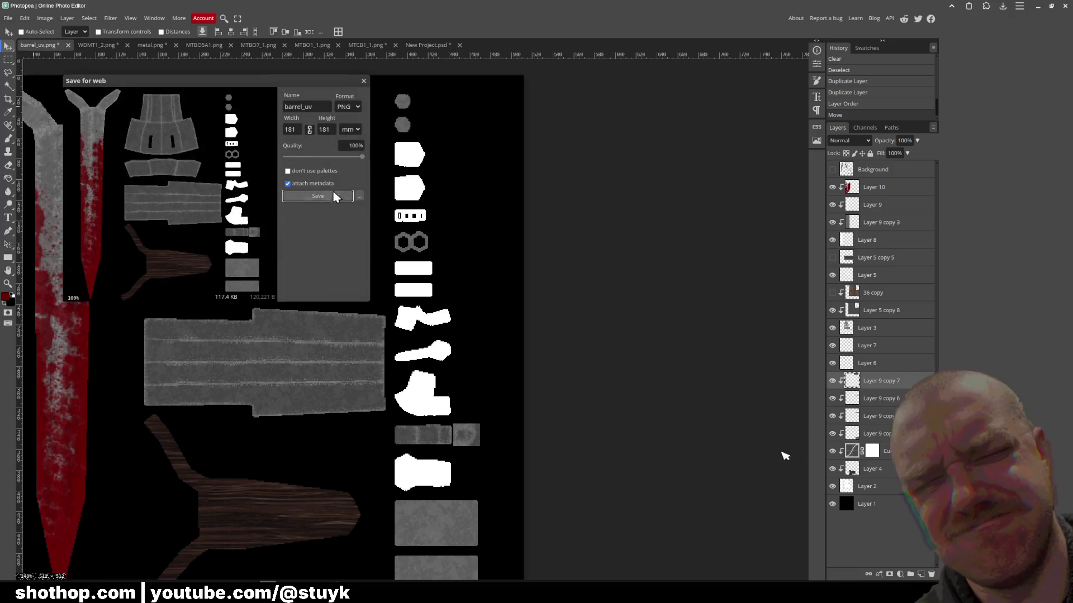
click(313, 197)
key(Return)
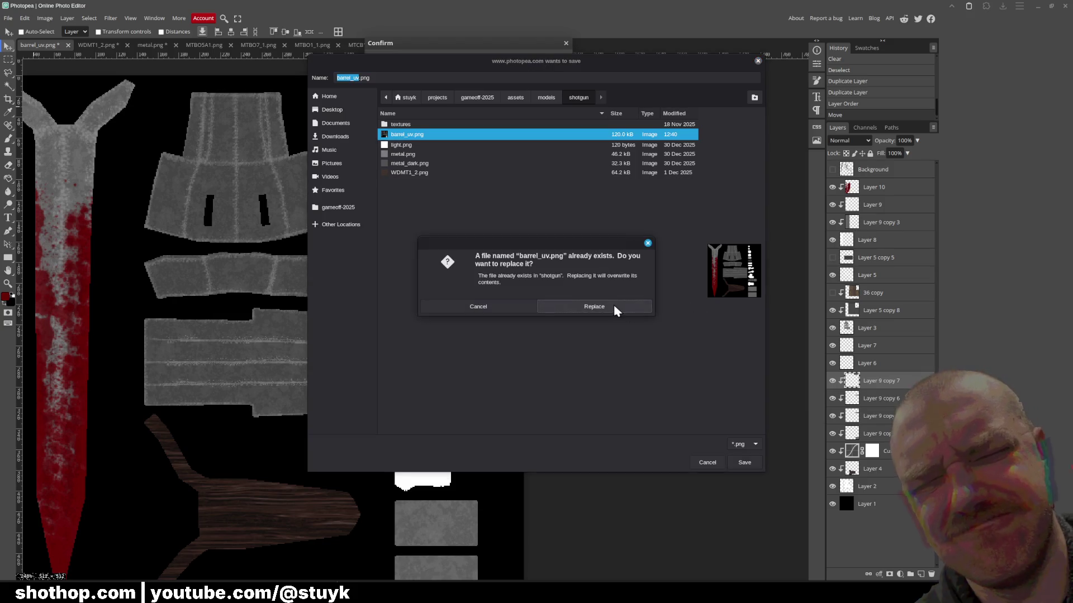
click(615, 307)
key(alt+Tab)
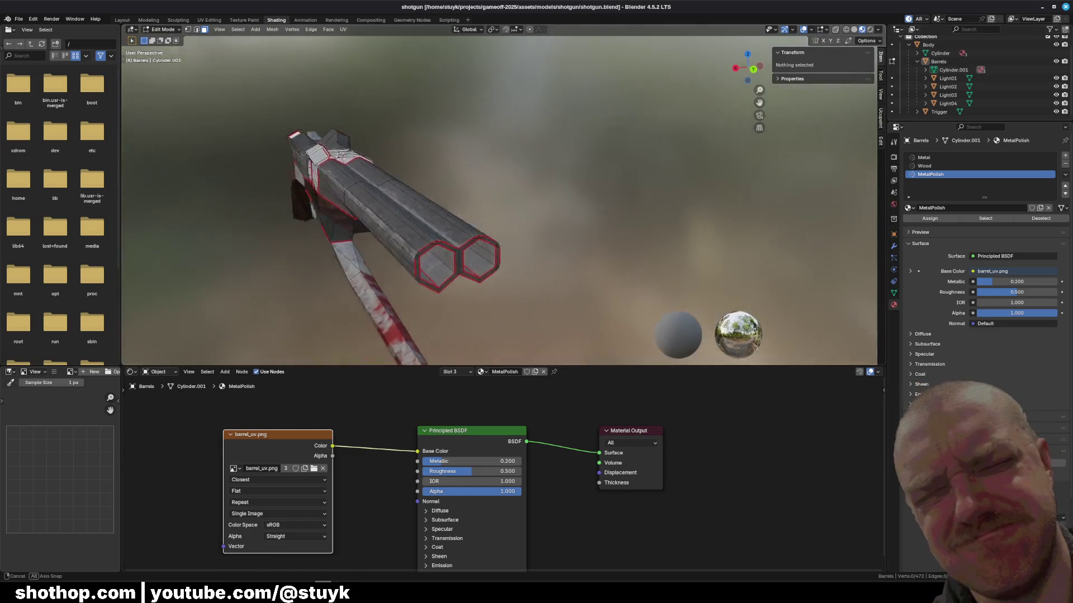
- Orbit Blender's view side-on to check the barrel texture, then return to Photopea via Godot
mouse_move(499, 201)
mouse_down()
mouse_move(402, 206)
mouse_move(352, 181)
mouse_move(417, 176)
mouse_move(395, 179)
mouse_up()
key(alt+Tab)
key(alt+Tab)
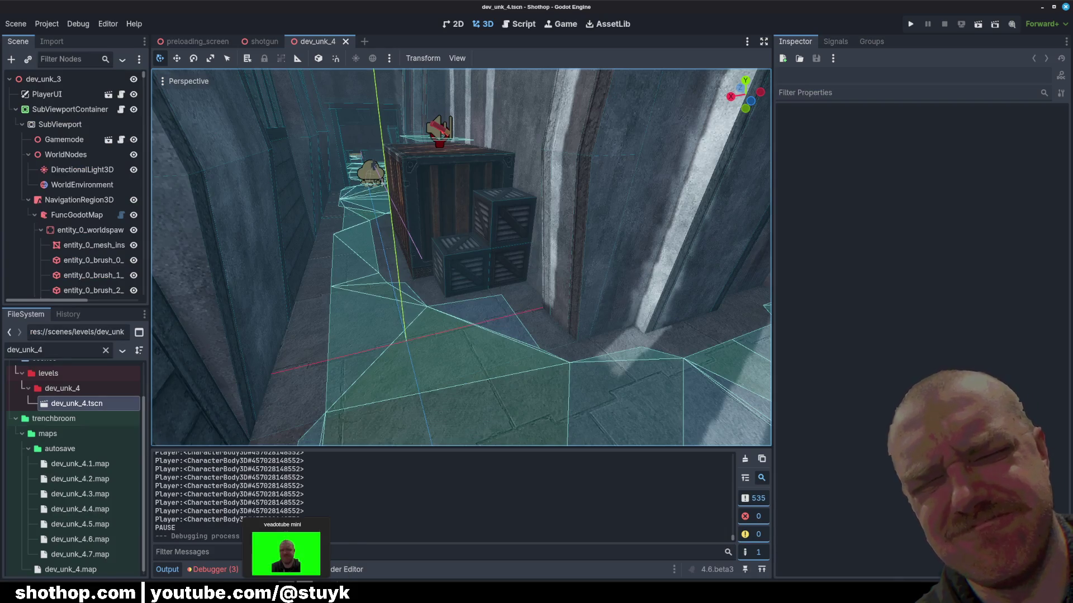
key(alt+Tab)
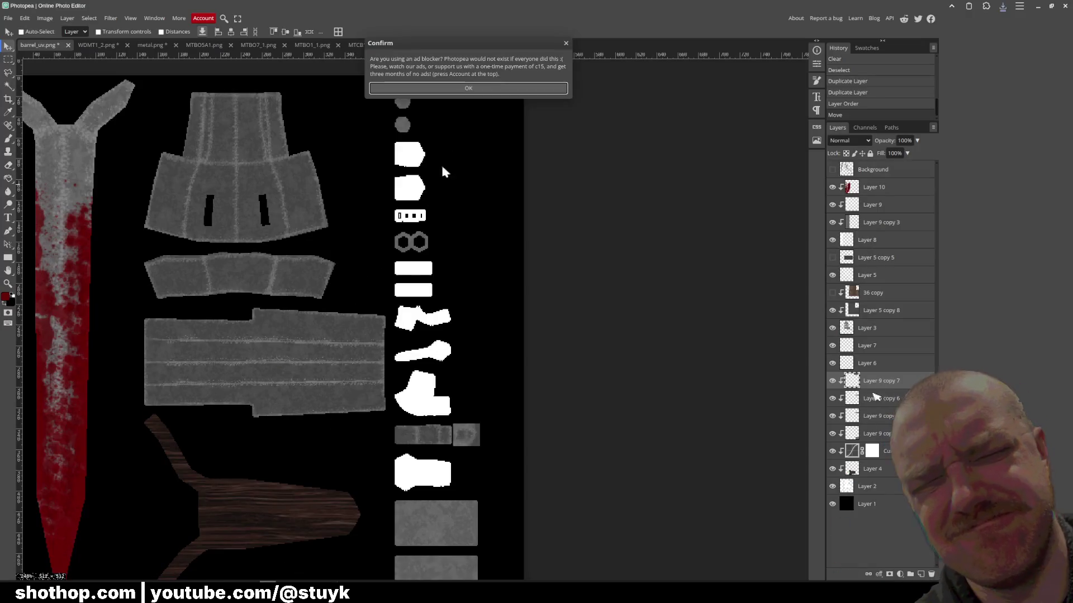
- Duplicate Layer 9 copy 3, place it above Layer 9 copy 7, and move the grey texture over the hexagon pieces
click(465, 88)
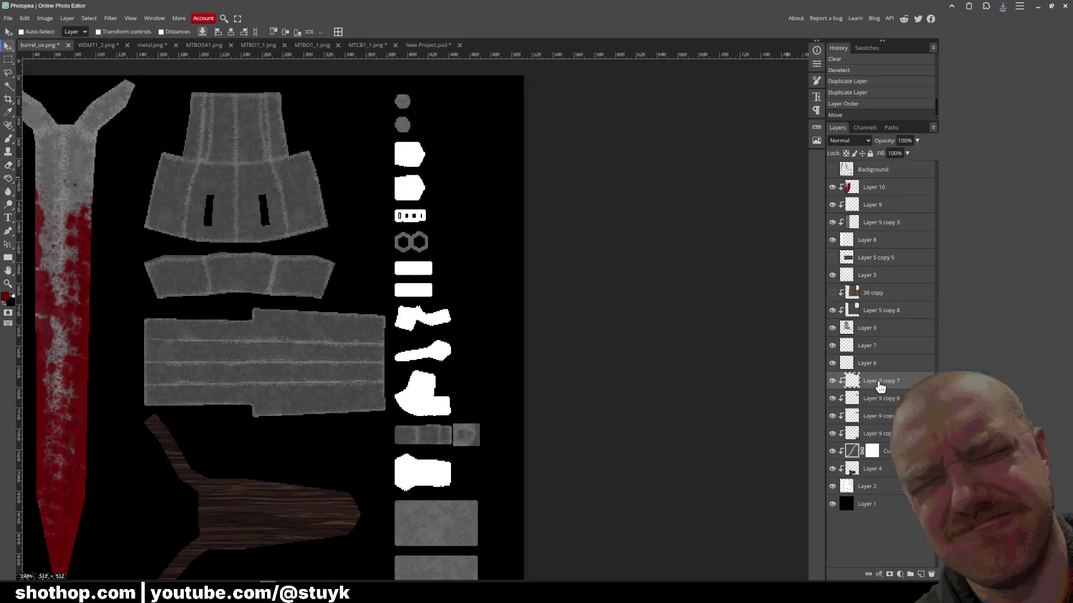
click(883, 223)
right_click(885, 223)
click(890, 250)
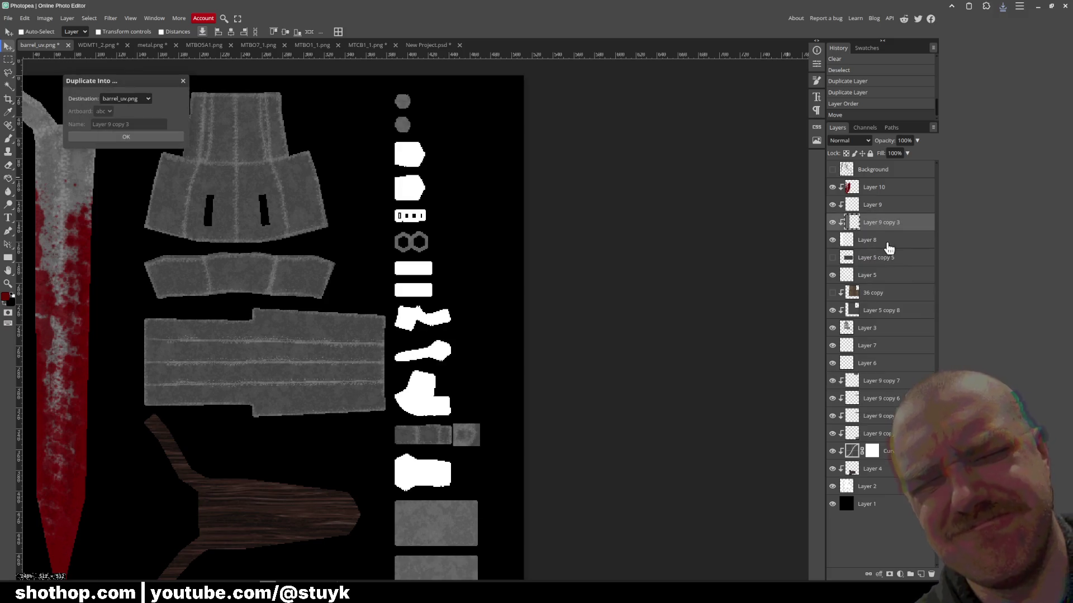
click(182, 81)
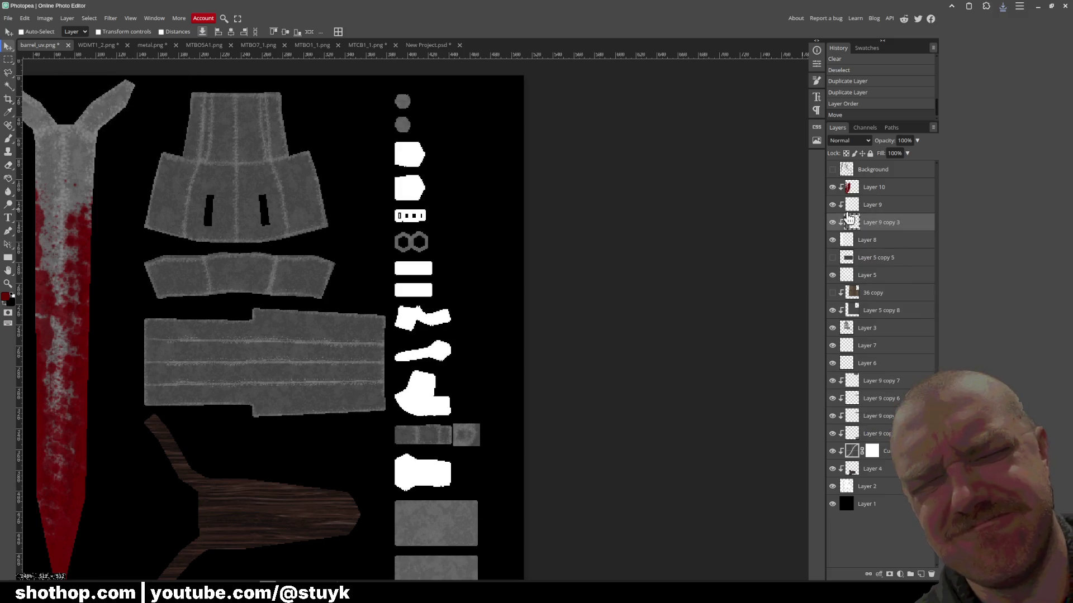
right_click(867, 222)
click(891, 255)
mouse_move(877, 224)
mouse_down()
mouse_move(894, 395)
mouse_move(877, 384)
mouse_up()
right_click(866, 382)
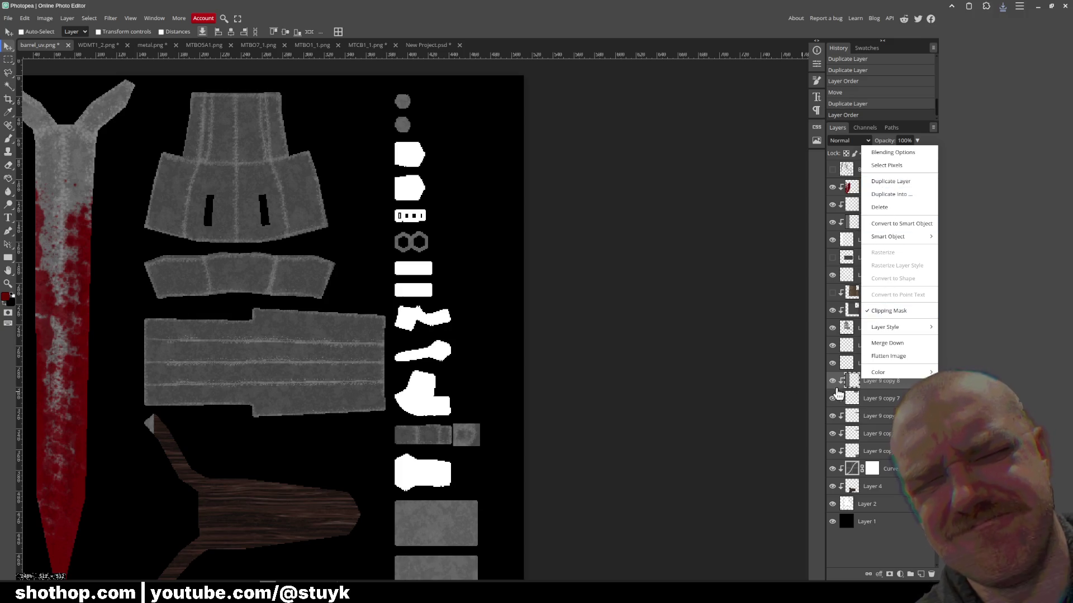
mouse_move(148, 357)
mouse_down()
mouse_move(443, 259)
mouse_move(457, 204)
mouse_up()
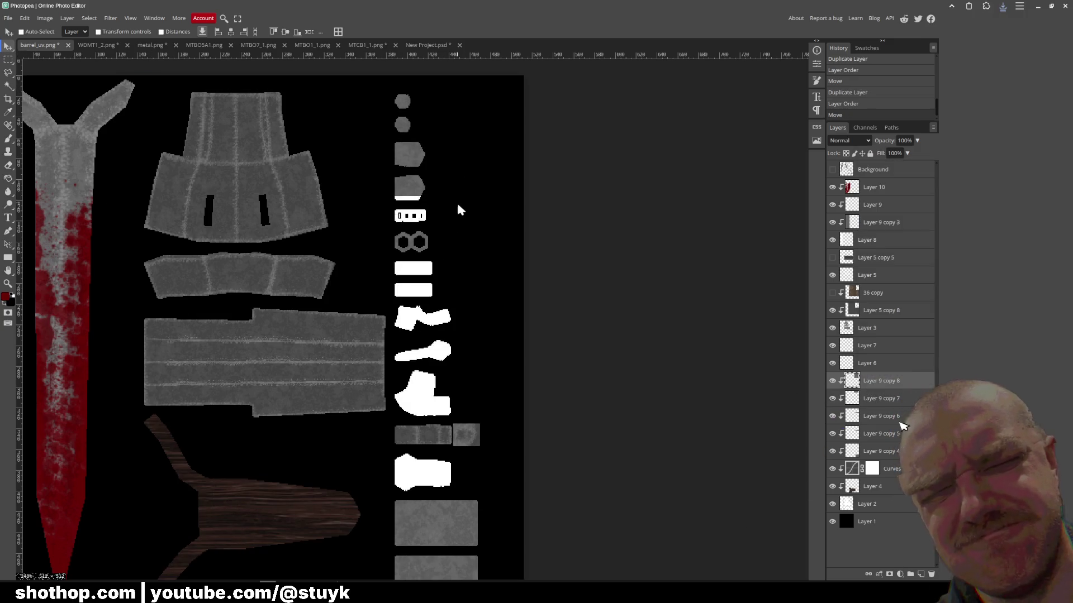
click(8, 59)
click(8, 46)
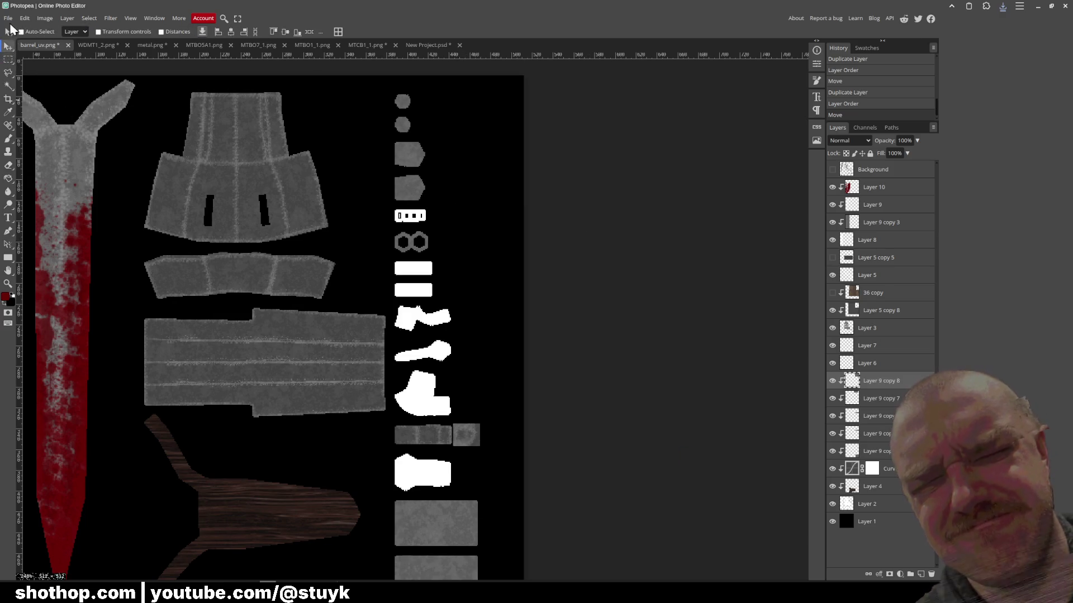
- Export the texture as PNG, replacing the existing barrel_uv.png
click(8, 18)
mouse_move(32, 150)
click(89, 149)
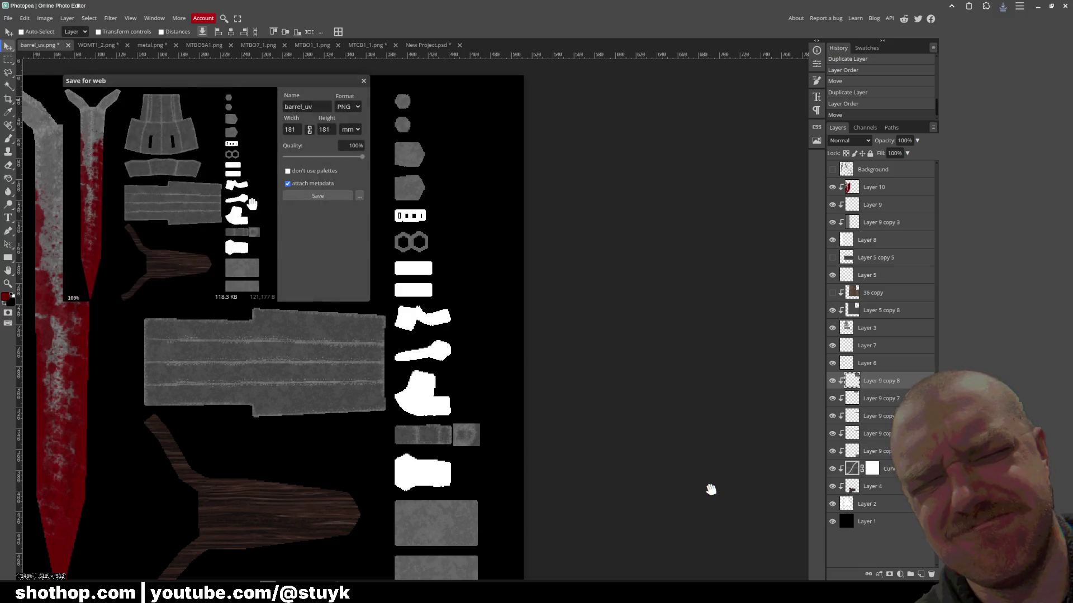
click(322, 197)
double_click(424, 135)
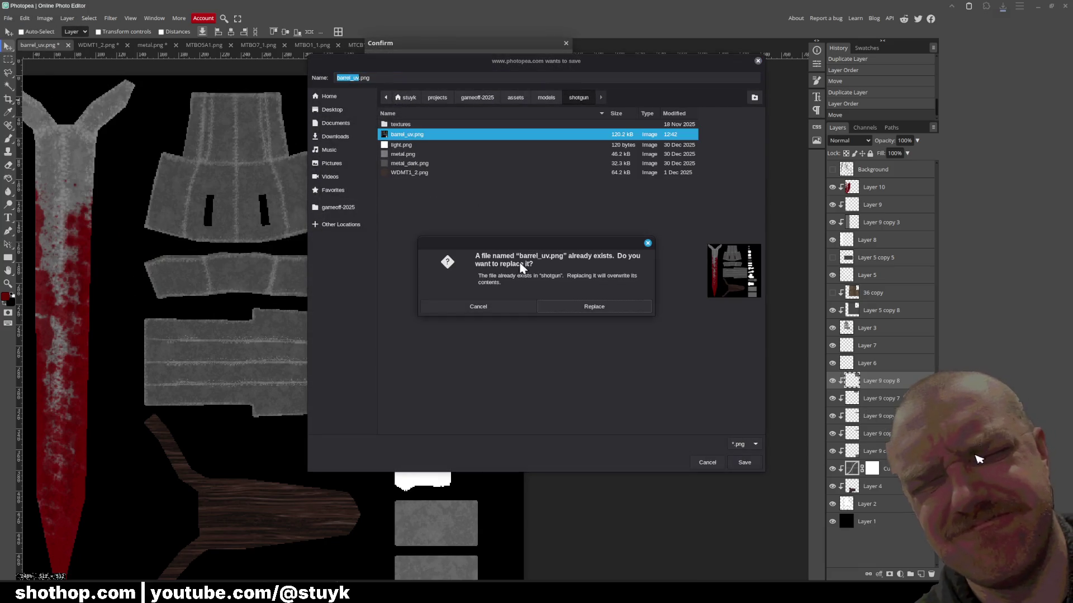
click(559, 306)
key(alt+Tab)
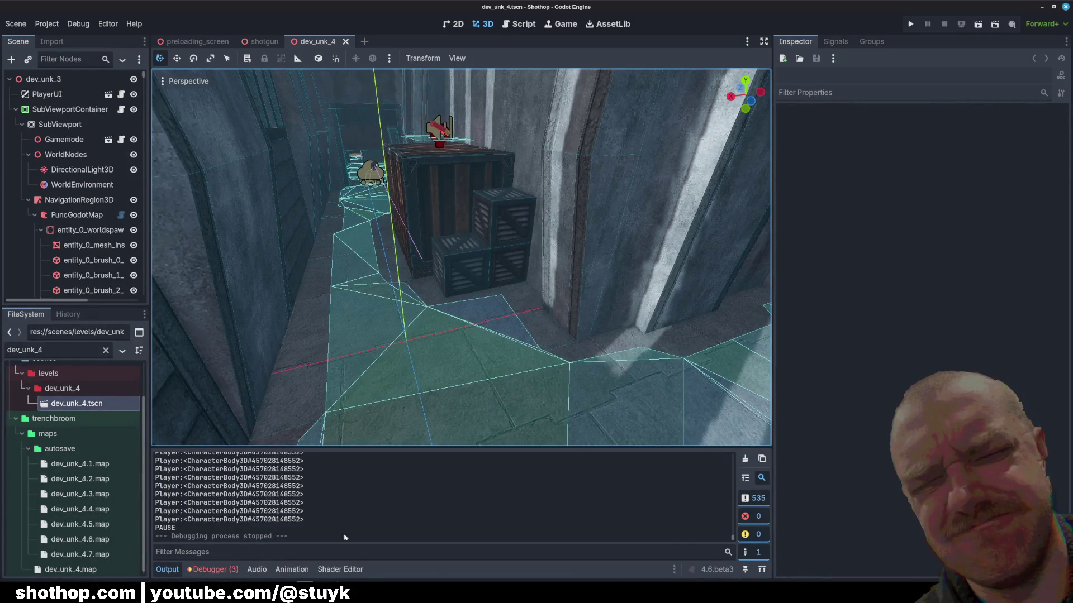
- Orbit and zoom around the shotgun in Blender, looking down the barrel and from the side
key(alt+Tab)
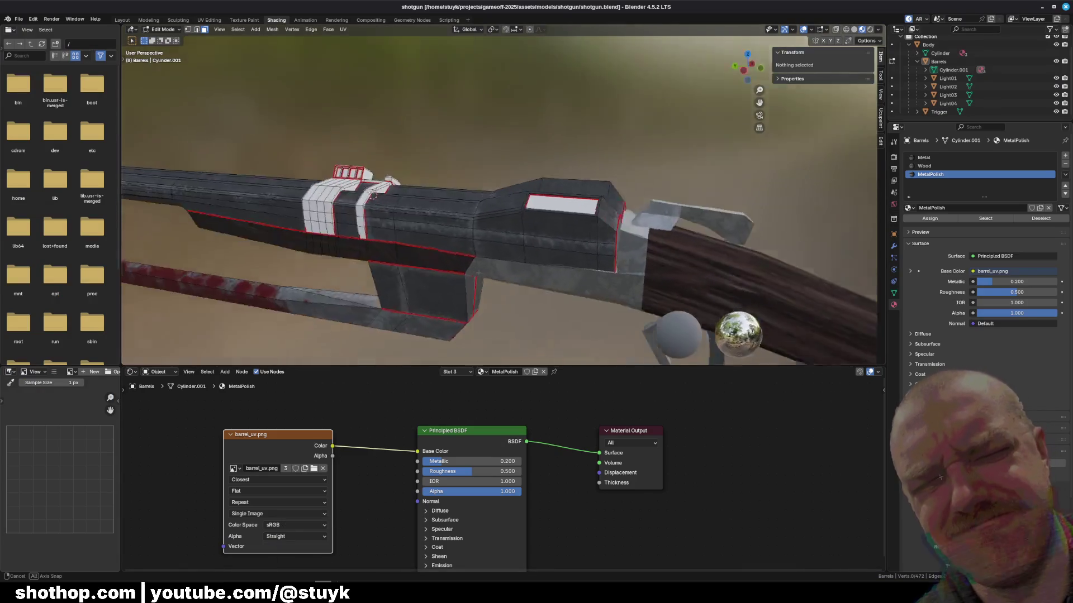
drag(478, 274, 630, 223)
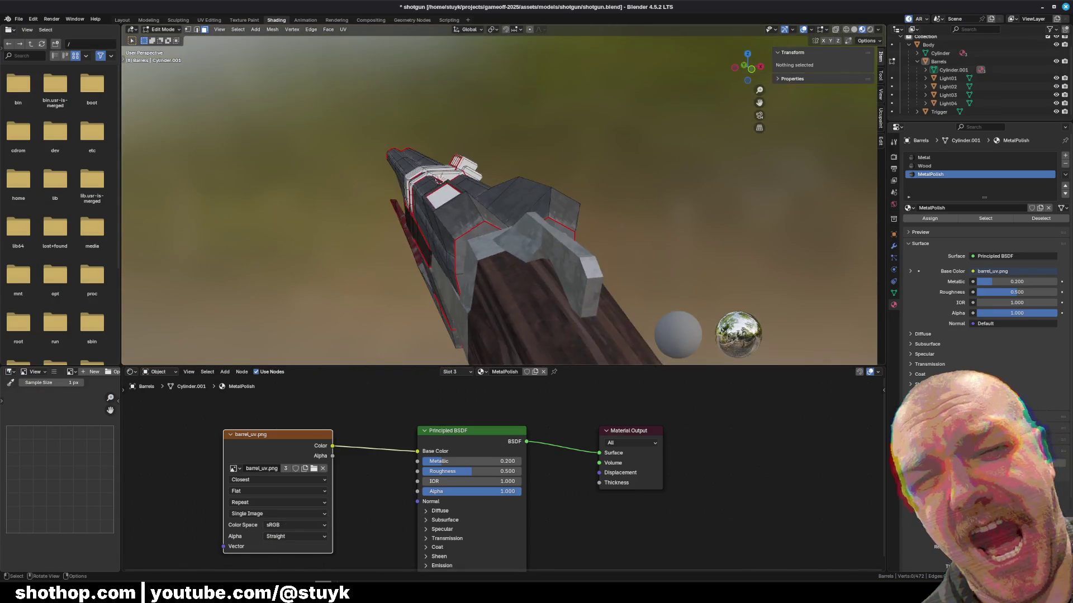
scroll(509, 235, up, 2)
drag(508, 202, 546, 206)
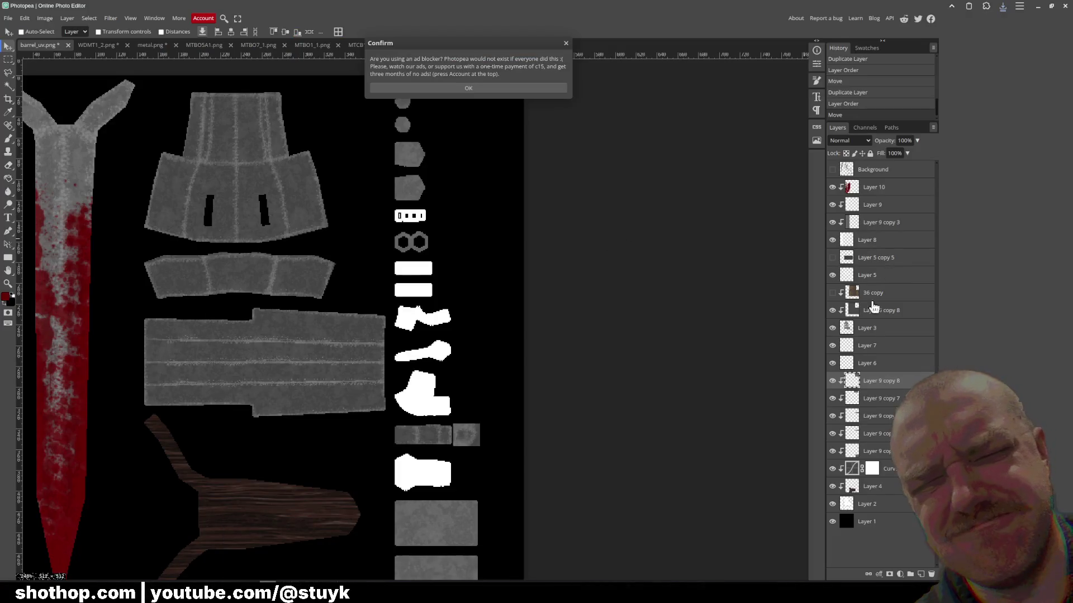
- Select overlay Layer 5 and set up a white Brush at 24 px
click(884, 275)
click(832, 275)
click(832, 275)
click(468, 88)
key(b)
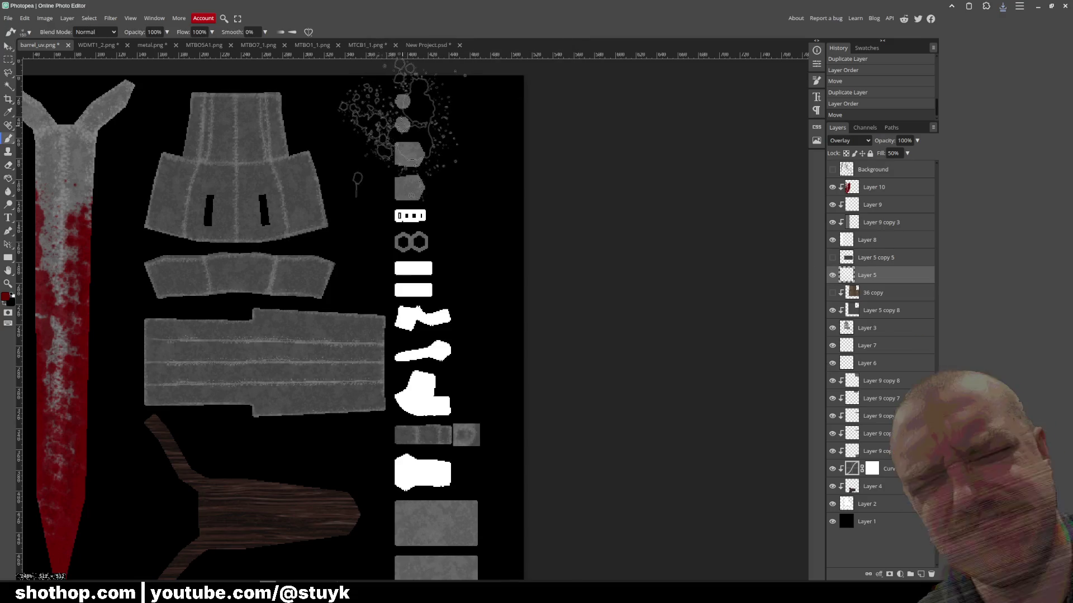
click(10, 302)
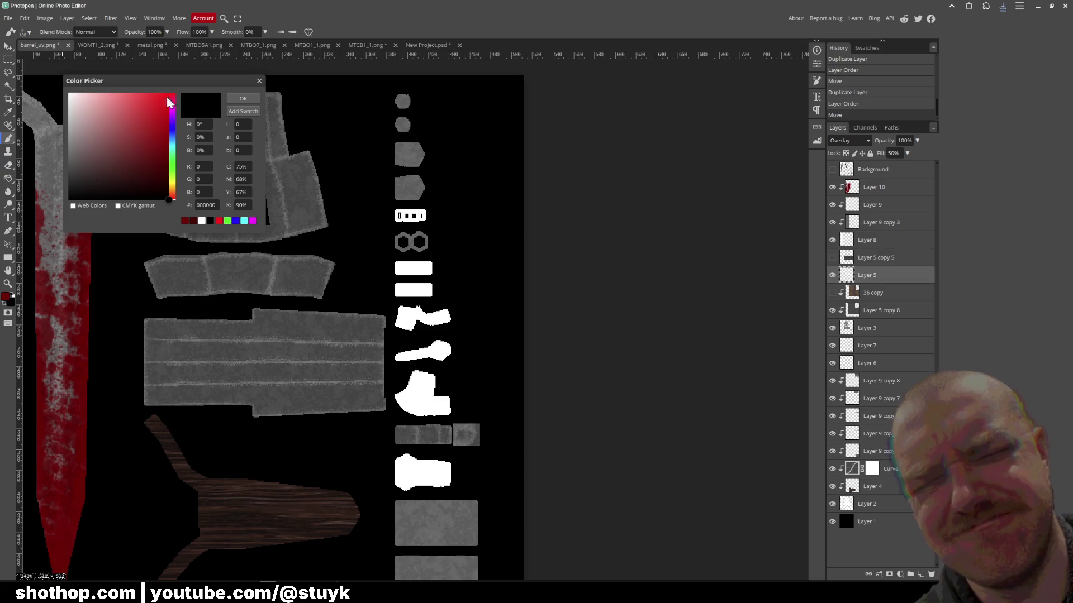
click(237, 99)
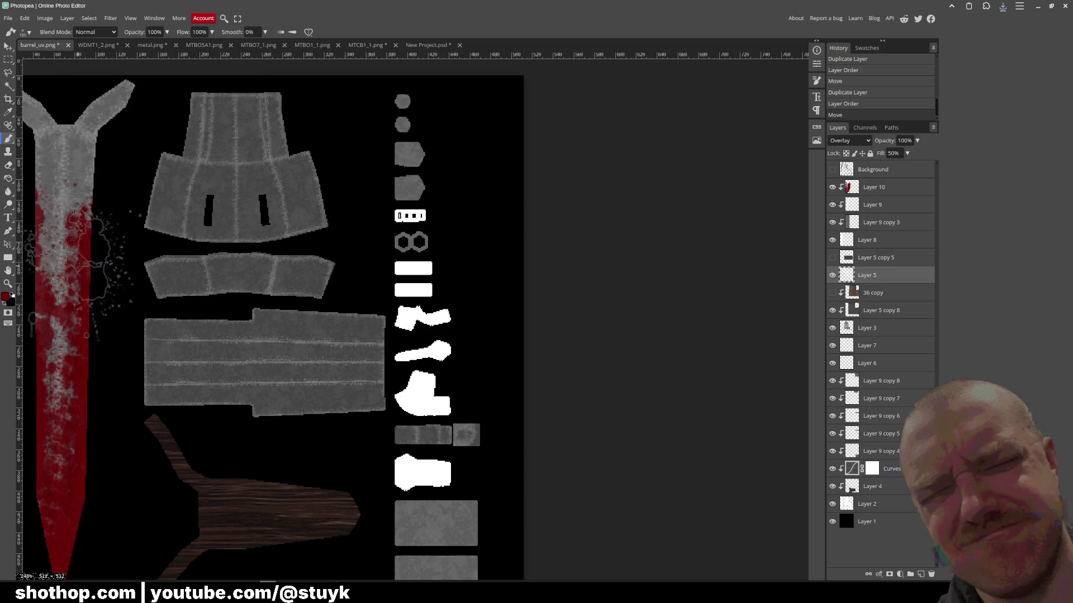
click(12, 294)
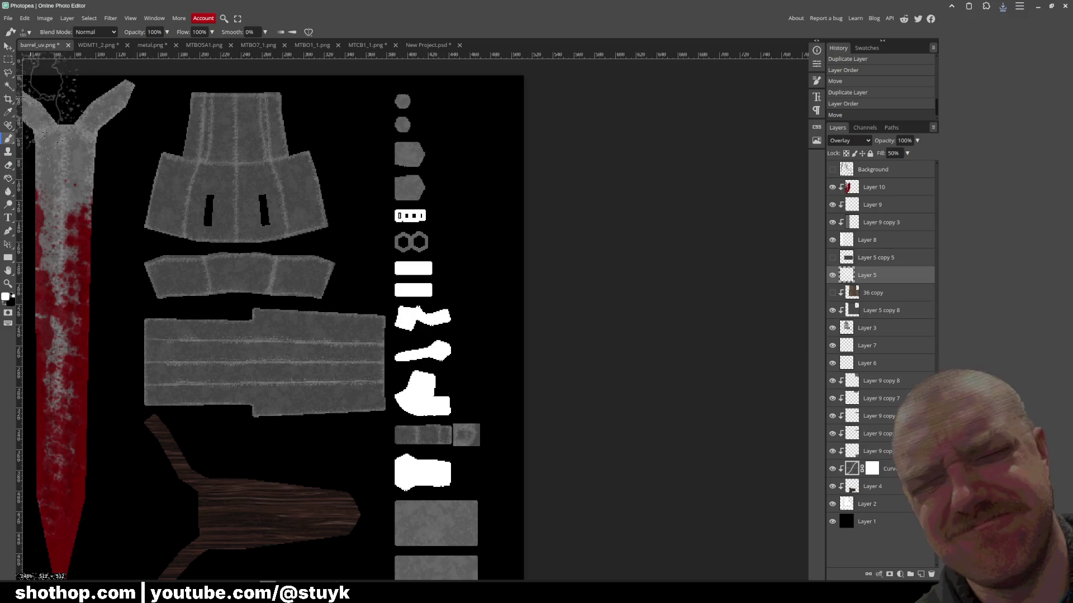
click(29, 32)
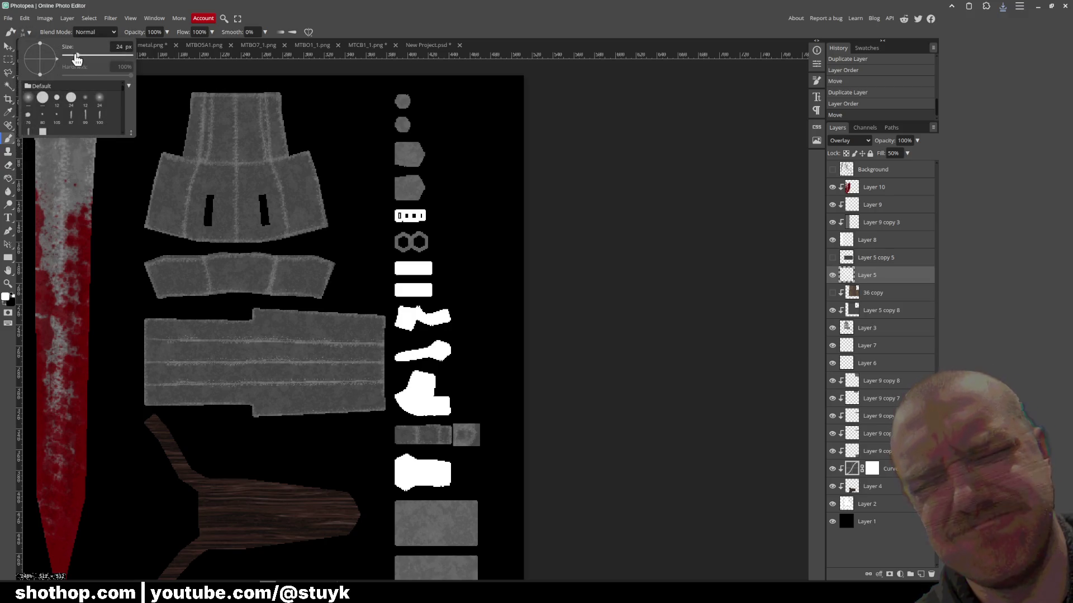
drag(353, 133, 352, 162)
- Paint white along the edges of the upper and lower pointed pieces
scroll(408, 142, up, 8)
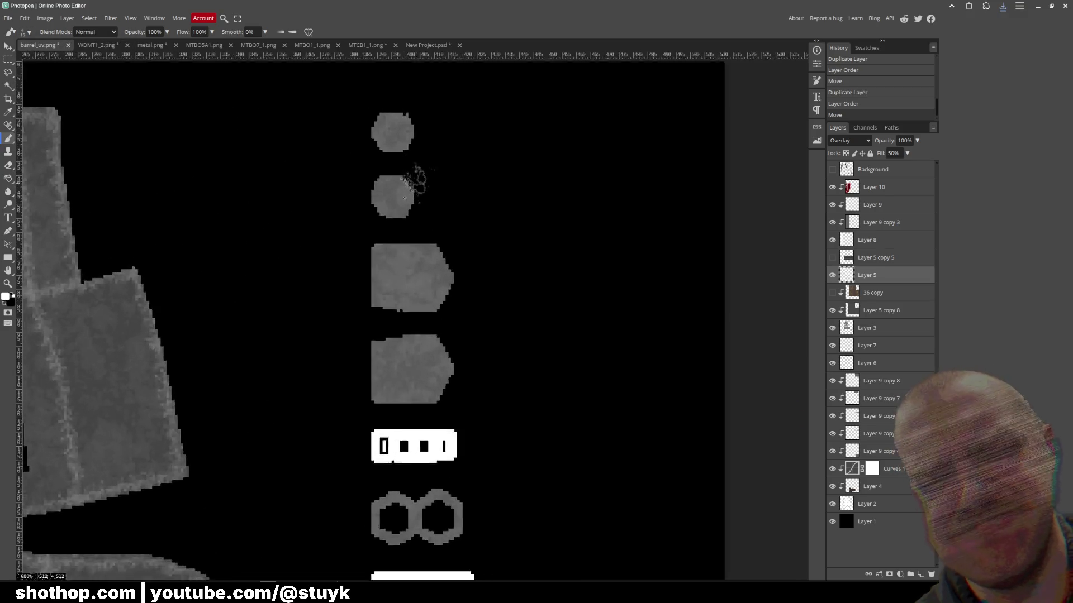
mouse_move(358, 251)
mouse_down()
mouse_move(478, 261)
mouse_move(492, 323)
mouse_move(455, 371)
mouse_move(366, 376)
mouse_move(342, 342)
mouse_move(469, 336)
mouse_up()
scroll(342, 342, down, 1)
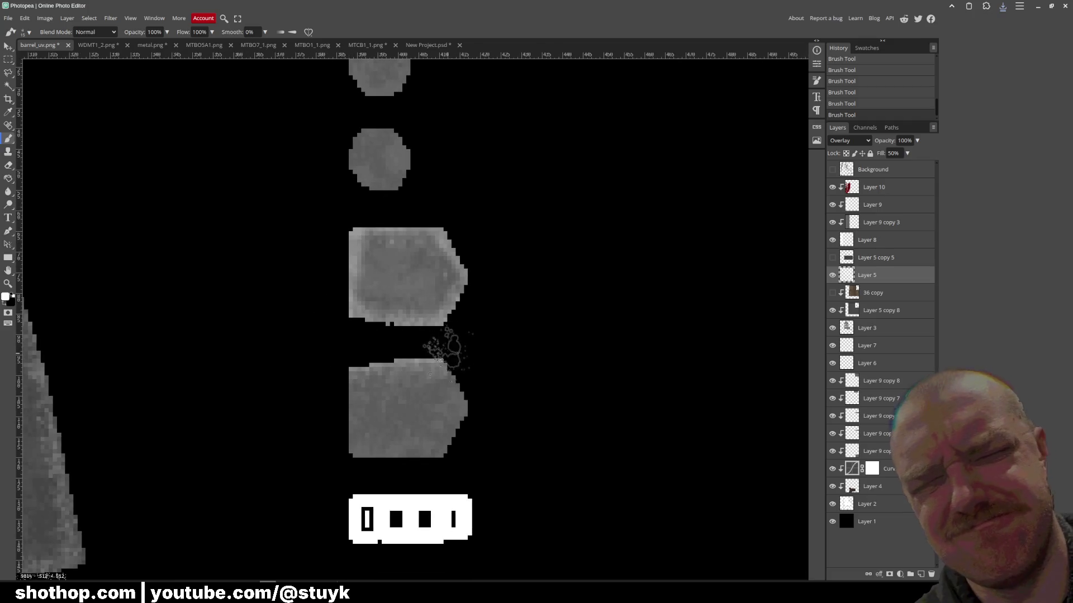
drag(353, 460, 347, 360)
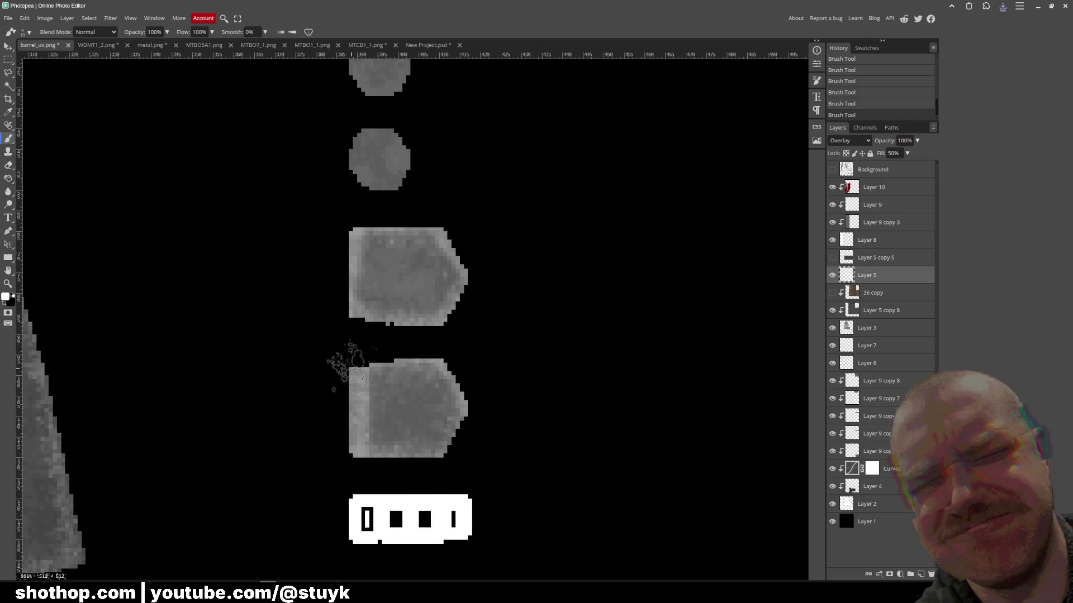
key(ctrl+z)
key(ctrl+shift+z)
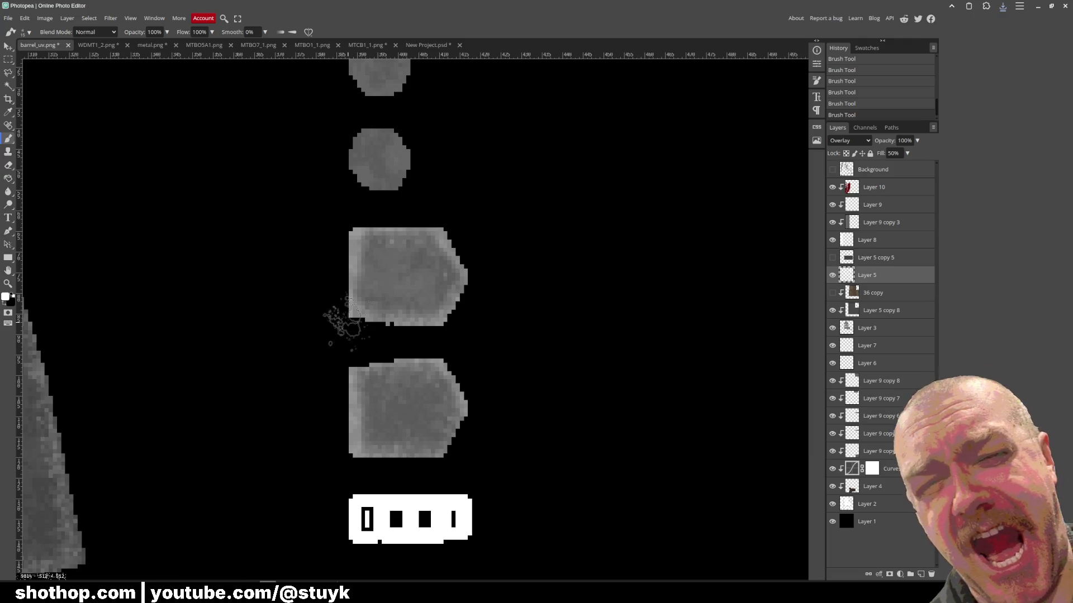
click(9, 59)
- Sharpen the area around the two pointed pieces, then clear the selection
mouse_move(291, 199)
mouse_down()
mouse_move(560, 467)
mouse_move(550, 481)
mouse_up()
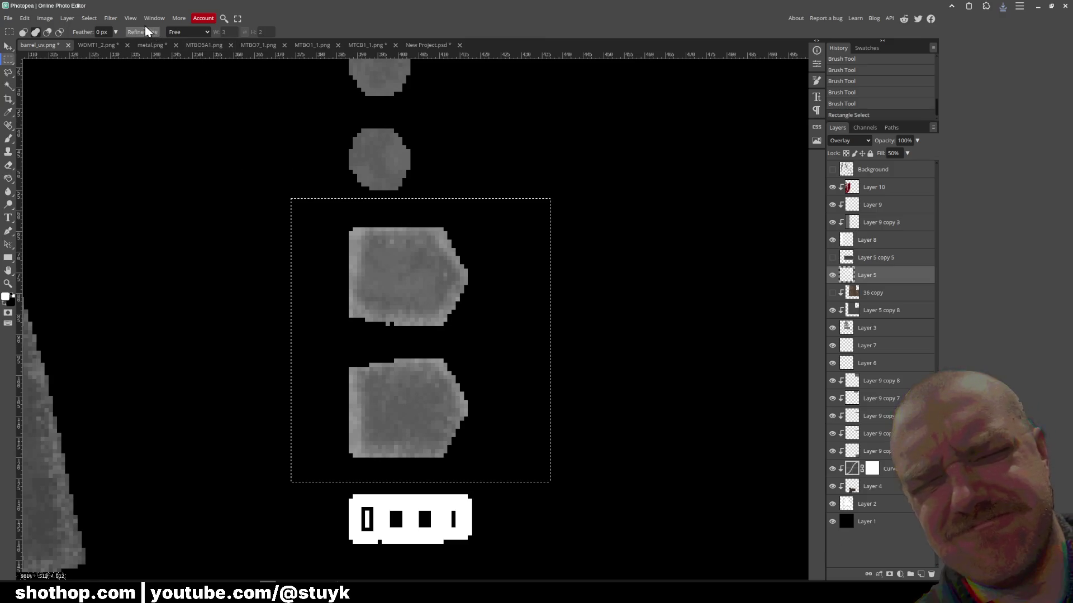
click(110, 18)
mouse_move(146, 194)
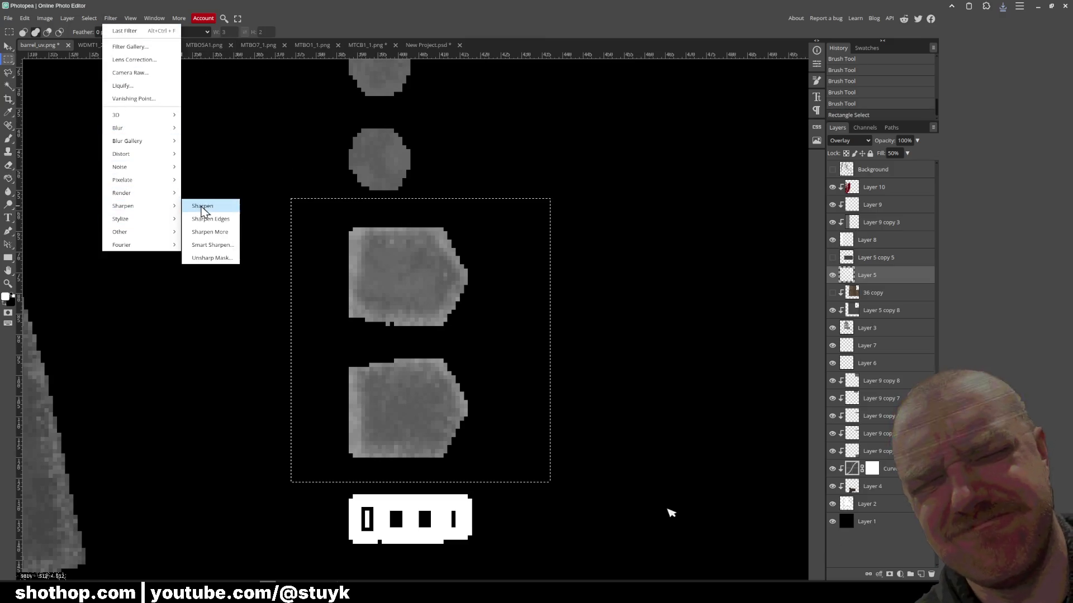
click(201, 205)
key(ctrl+d)
scroll(313, 319, down, 2)
scroll(347, 363, down, 3)
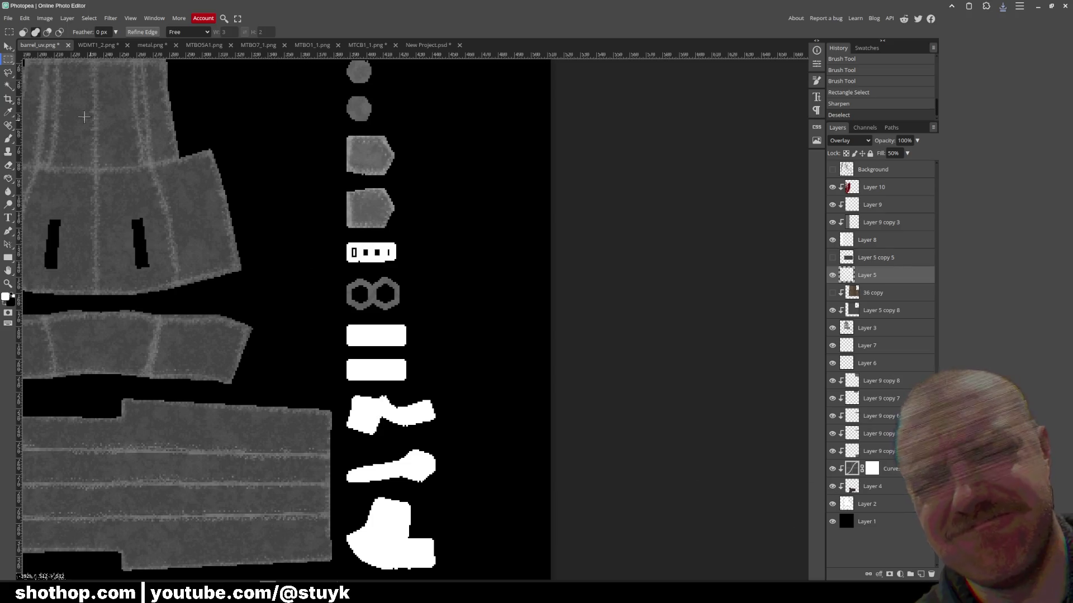
- Export the texture as PNG, overwriting barrel_uv.png
click(8, 18)
mouse_move(52, 145)
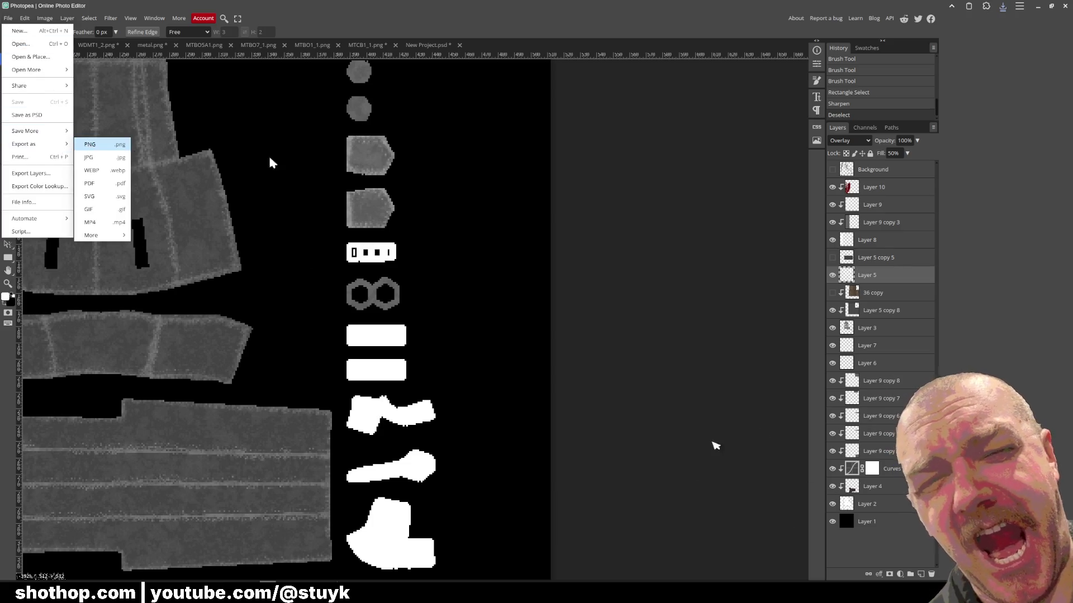
click(98, 141)
click(336, 193)
click(406, 136)
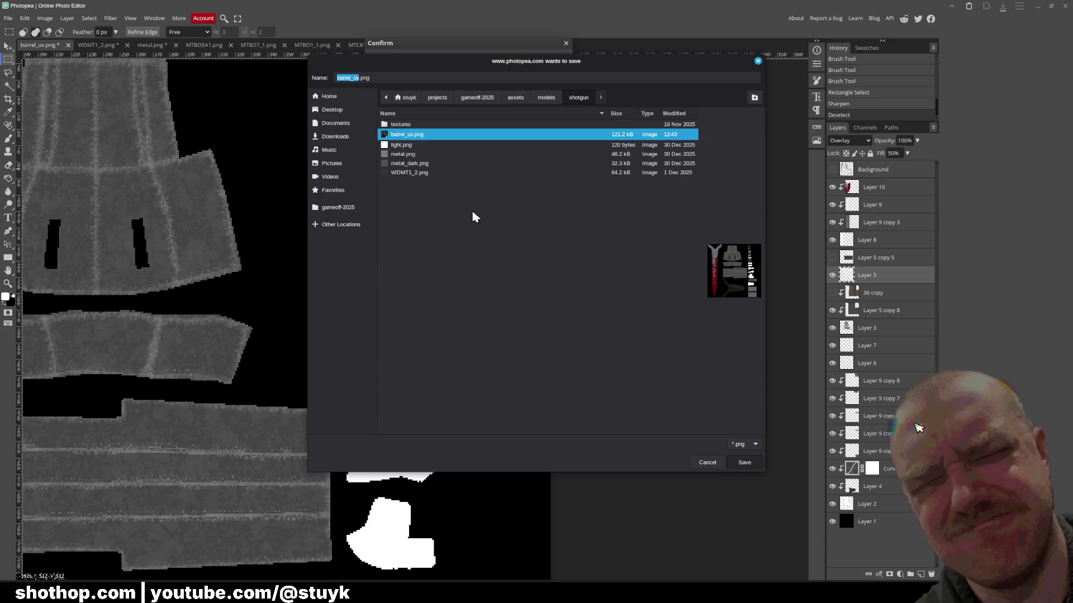
key(Return)
click(590, 307)
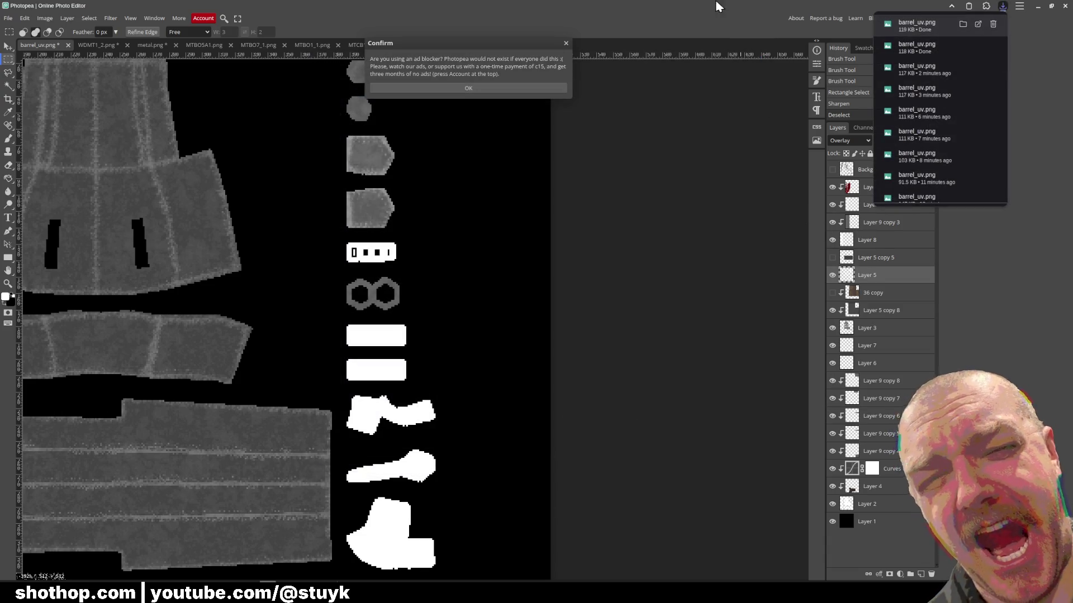
key(alt+Tab)
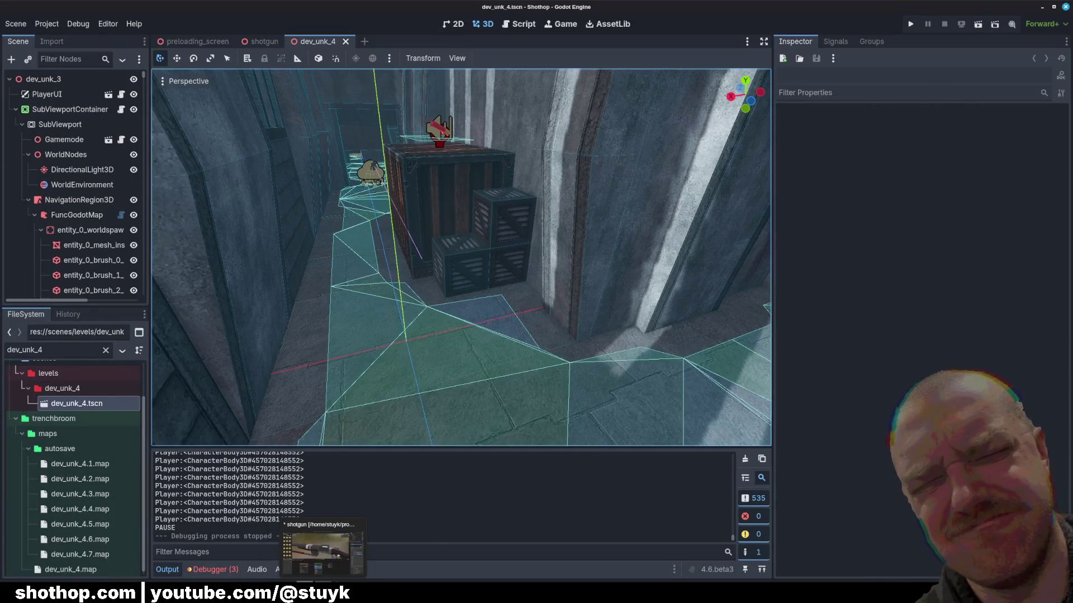
- Inspect the textured shotgun barrel and stock in Blender and save shotgun.blend
key(alt+Tab)
scroll(500, 280, up, 5)
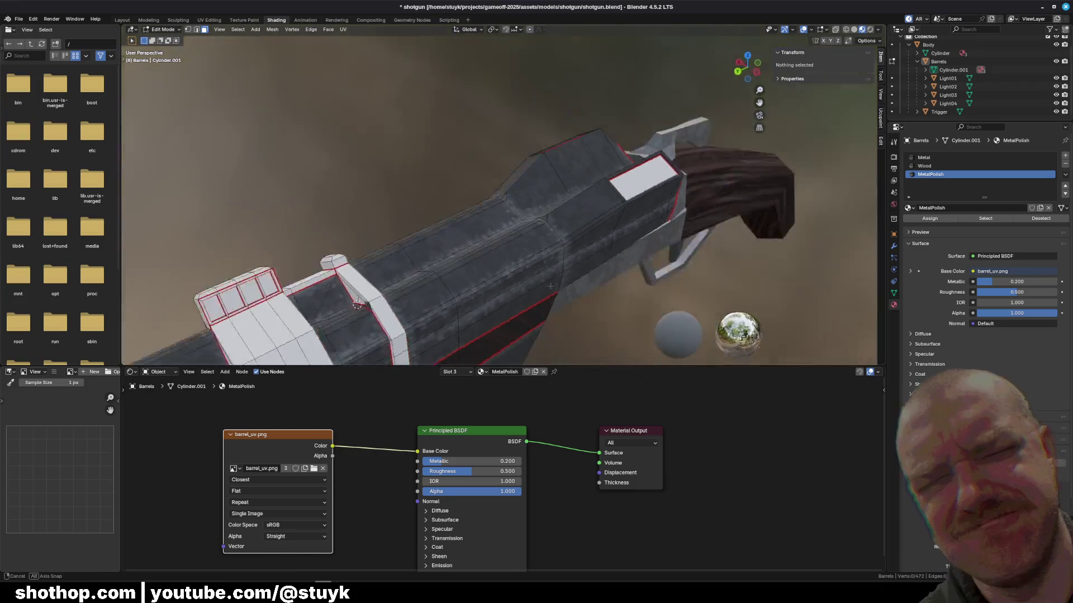
mouse_move(551, 285)
mouse_down()
mouse_move(360, 158)
mouse_move(398, 230)
mouse_move(494, 257)
mouse_move(451, 219)
mouse_move(371, 240)
mouse_move(603, 219)
mouse_up()
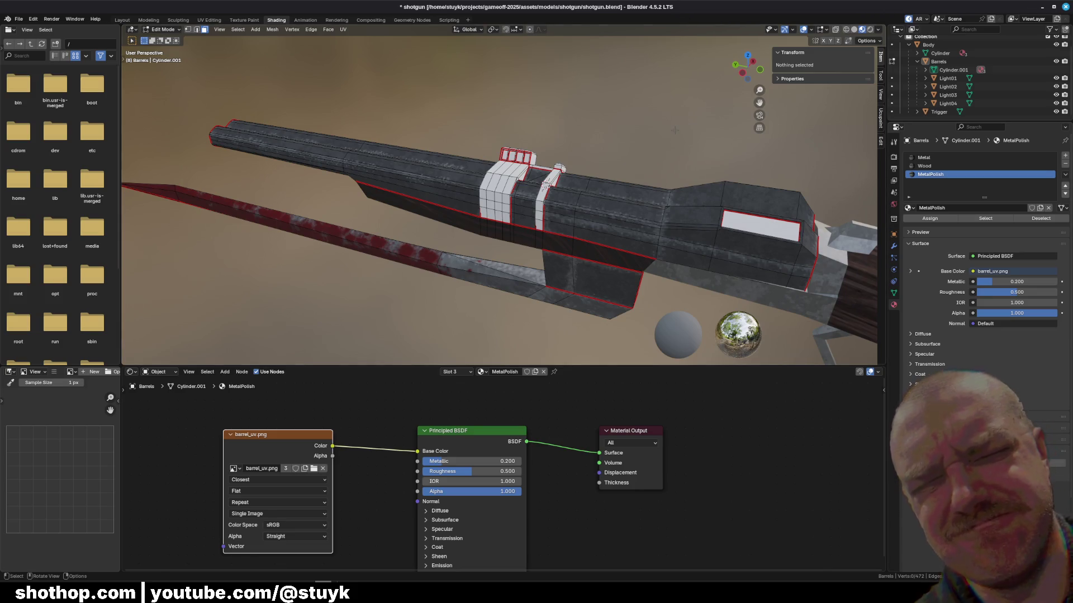
key(ctrl+s)
drag(391, 193, 557, 218)
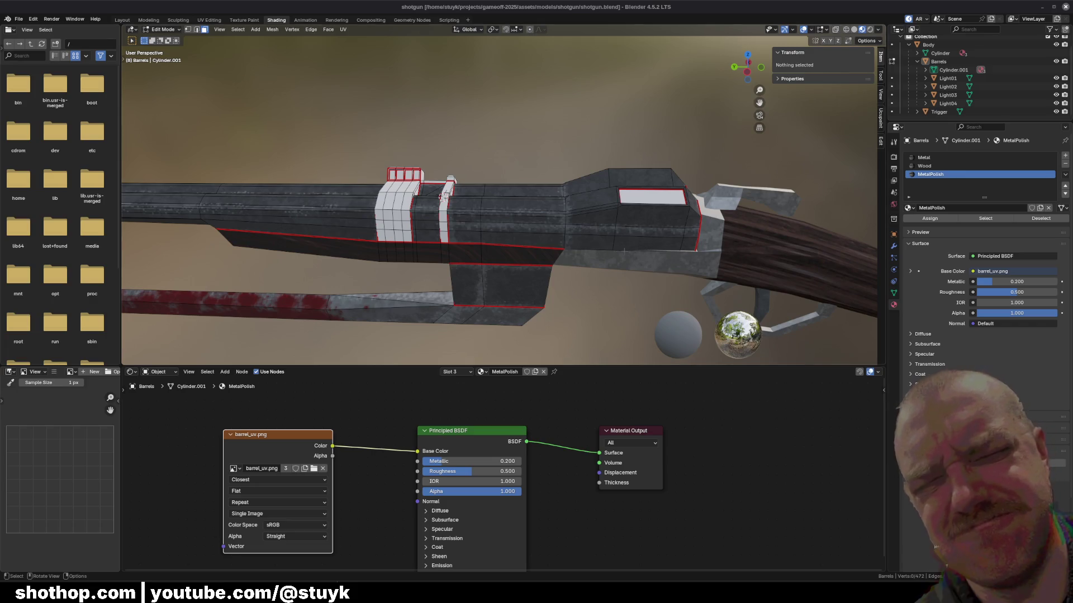
mouse_move(441, 197)
mouse_down()
mouse_move(600, 170)
mouse_move(503, 171)
mouse_up()
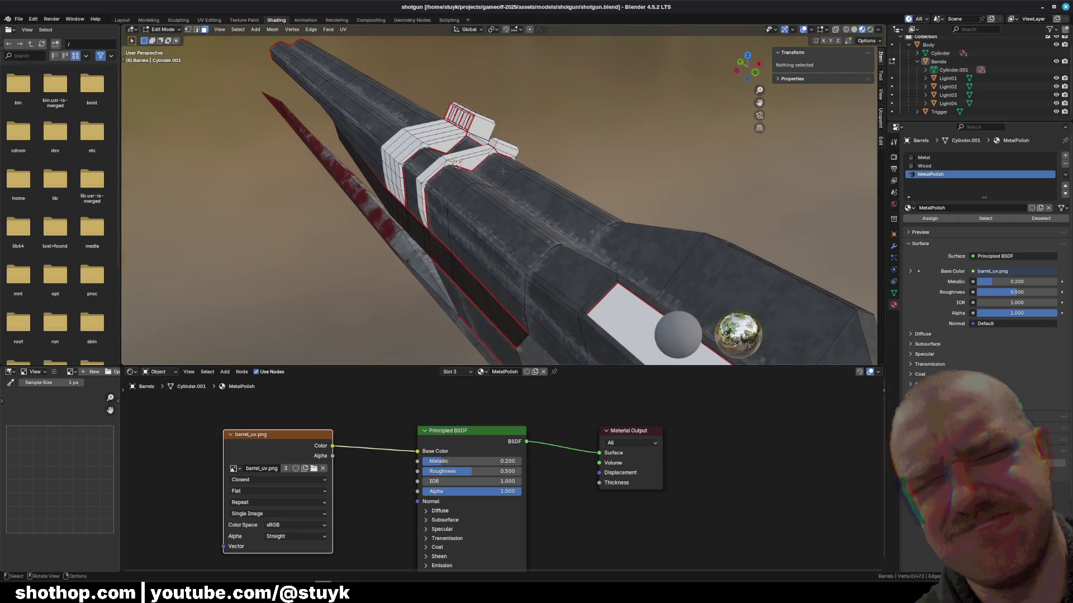
key(alt+Tab)
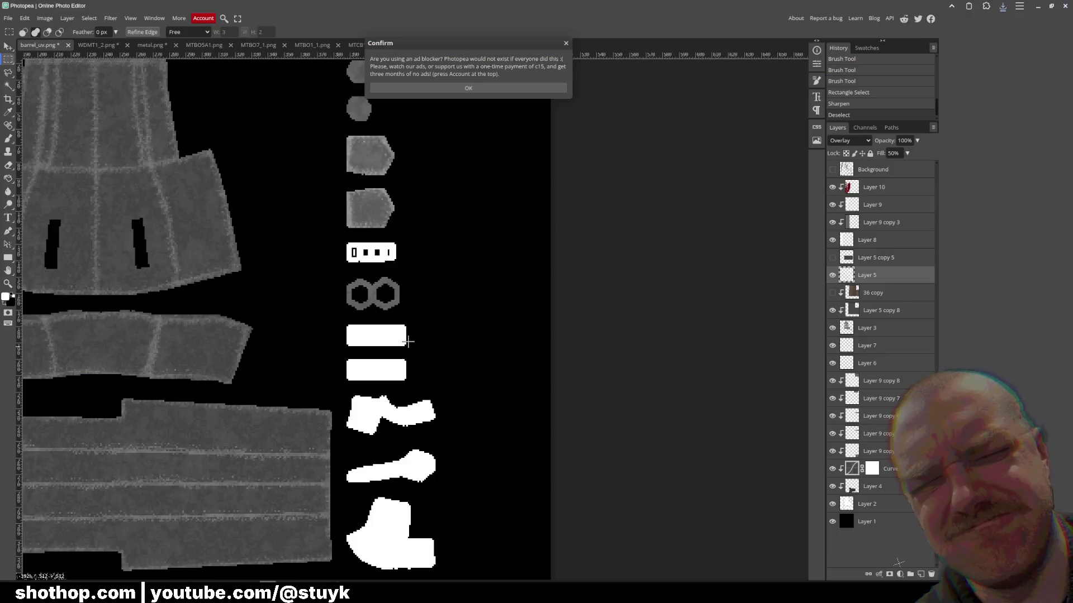
- Toggle Layer 5 copy 8's visibility to compare the texture with and without it
click(438, 89)
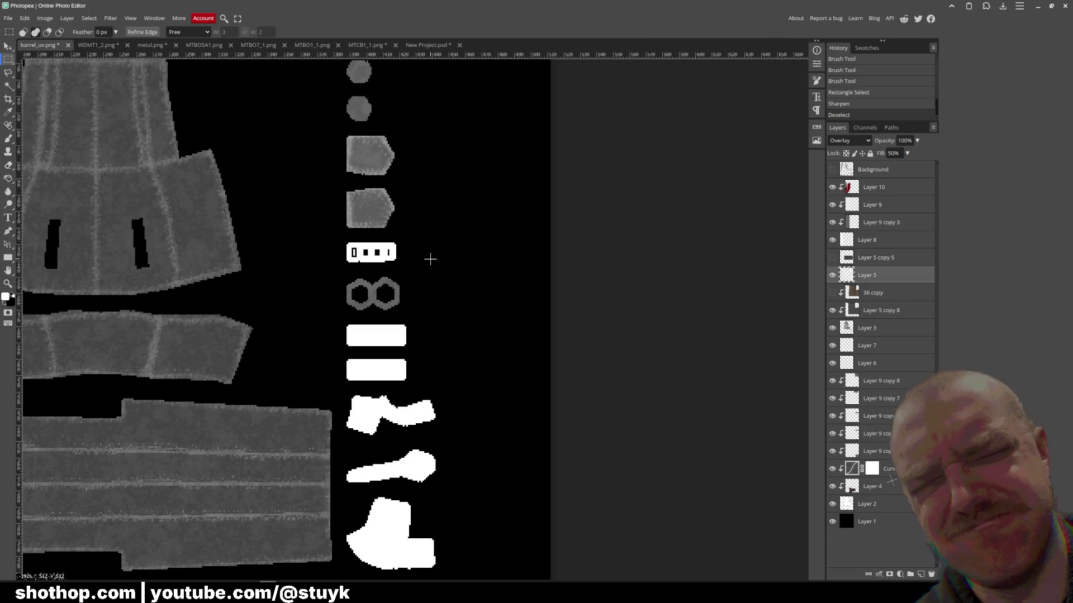
scroll(366, 253, down, 1)
scroll(366, 254, left, 2)
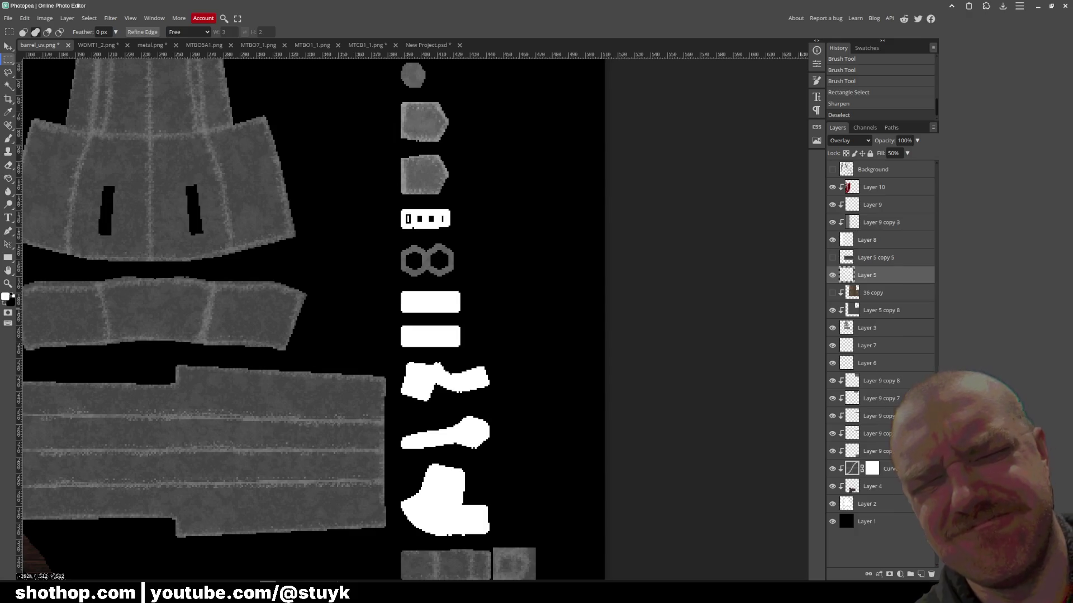
click(886, 312)
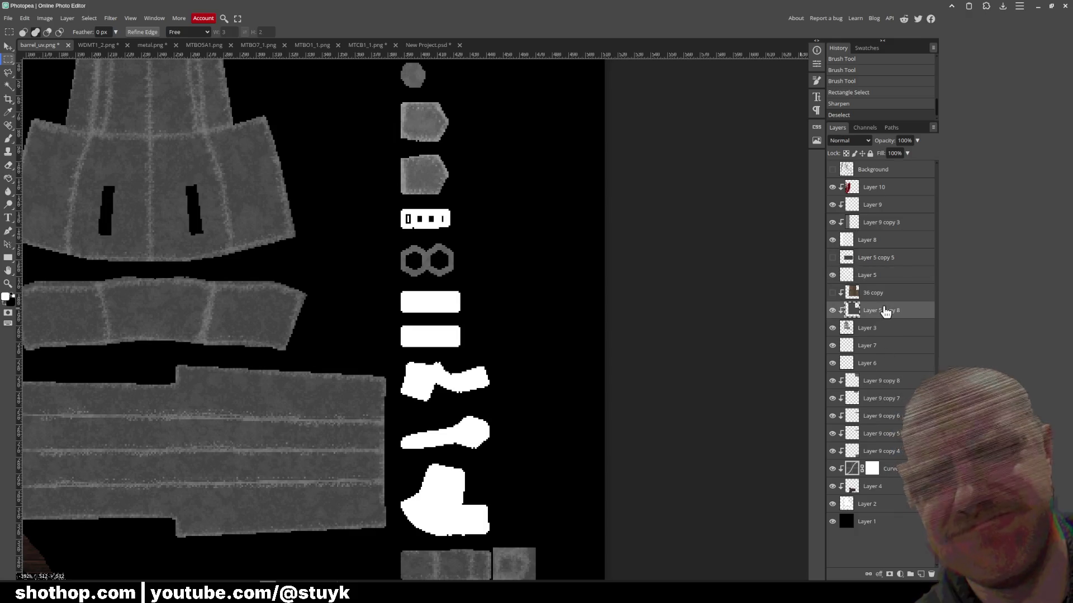
click(833, 312)
click(833, 312)
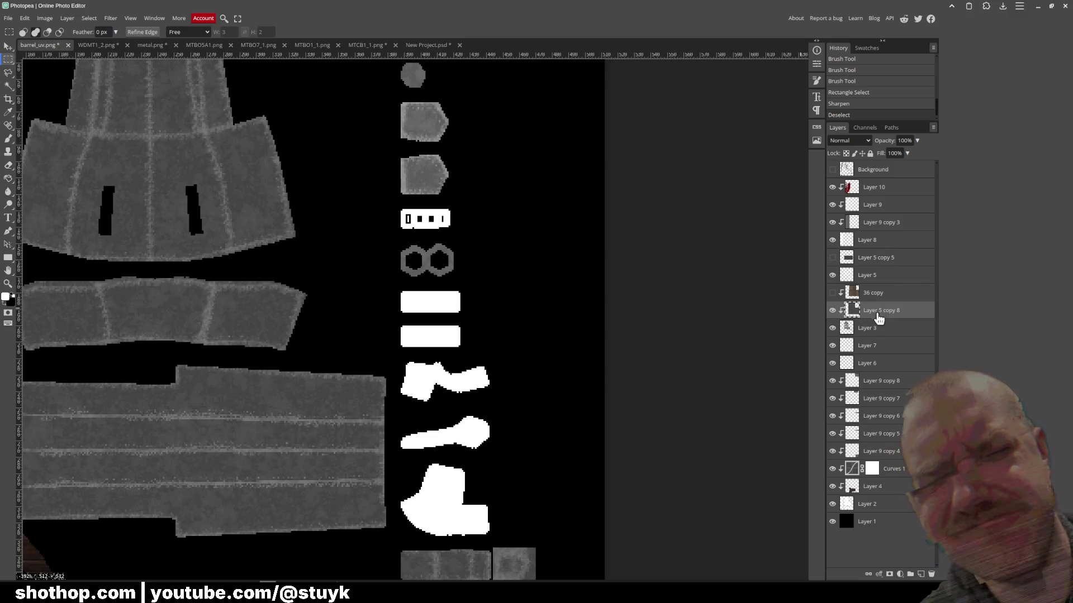
scroll(775, 328, down, 1)
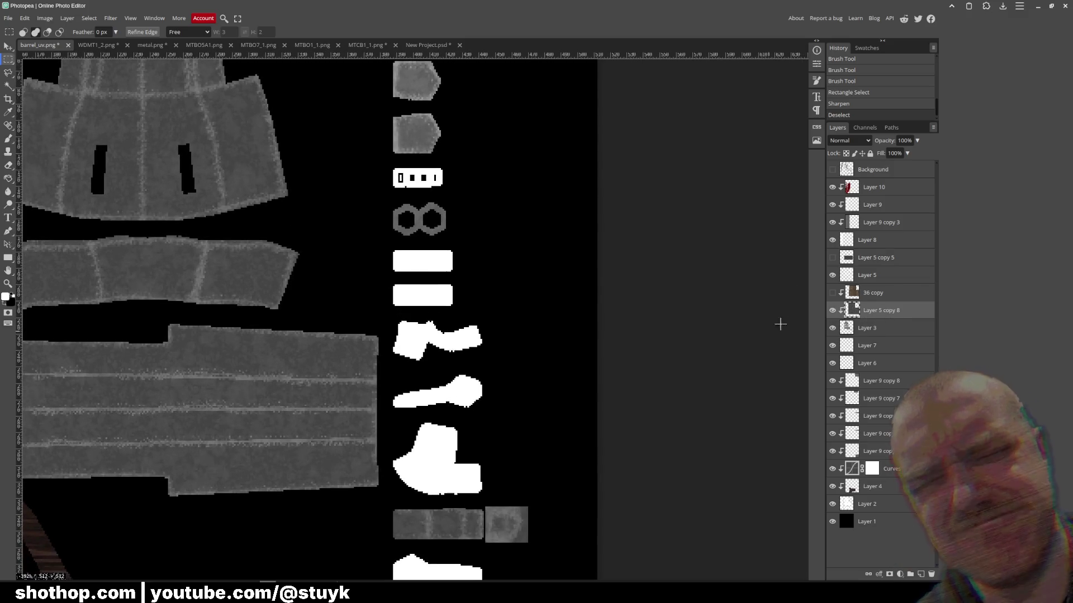
- Duplicate Layer 9 copy 3 as Layer 9 copy 9 and move it above Layer 9 copy 8
right_click(886, 228)
click(893, 261)
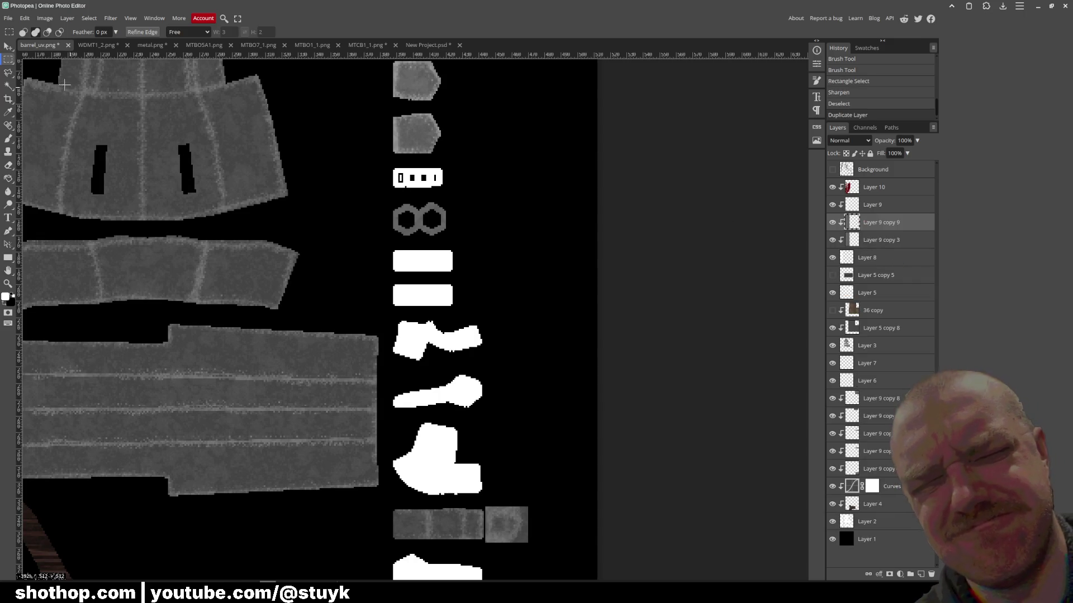
click(8, 48)
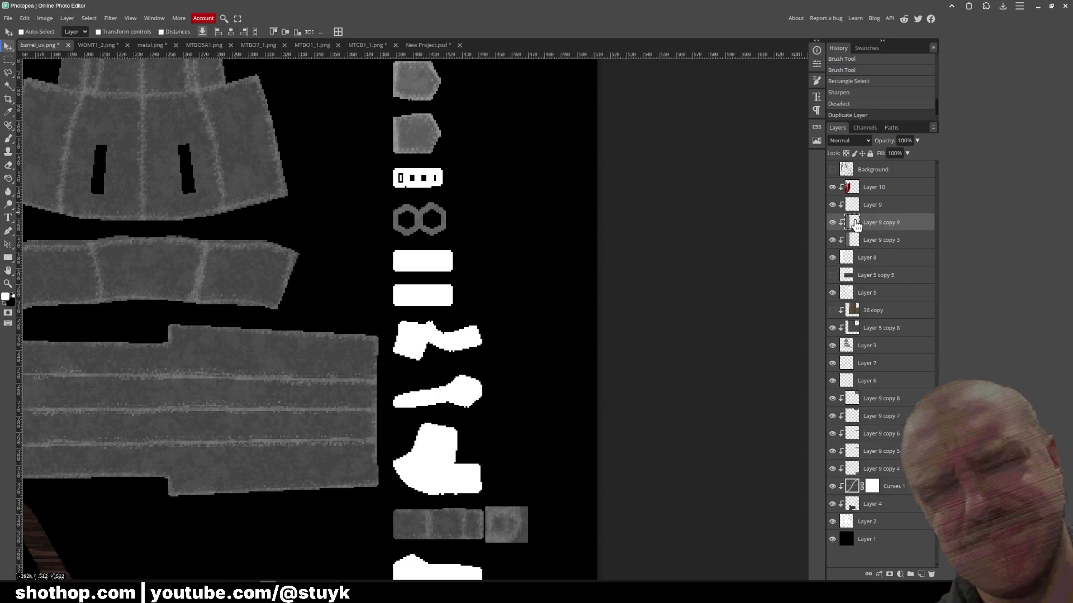
drag(895, 400, 896, 397)
right_click(894, 393)
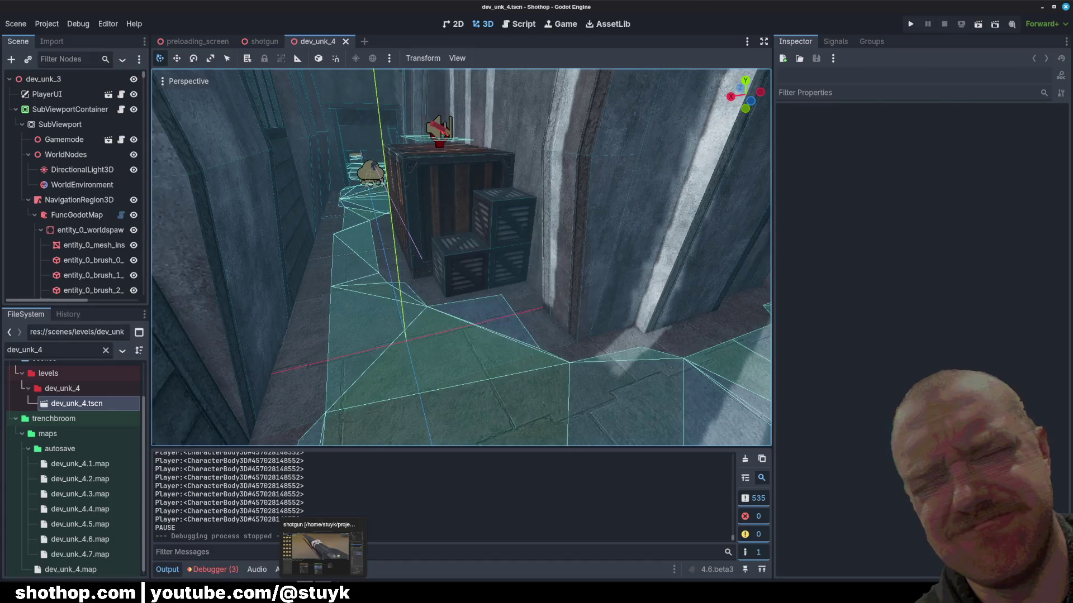
click(322, 550)
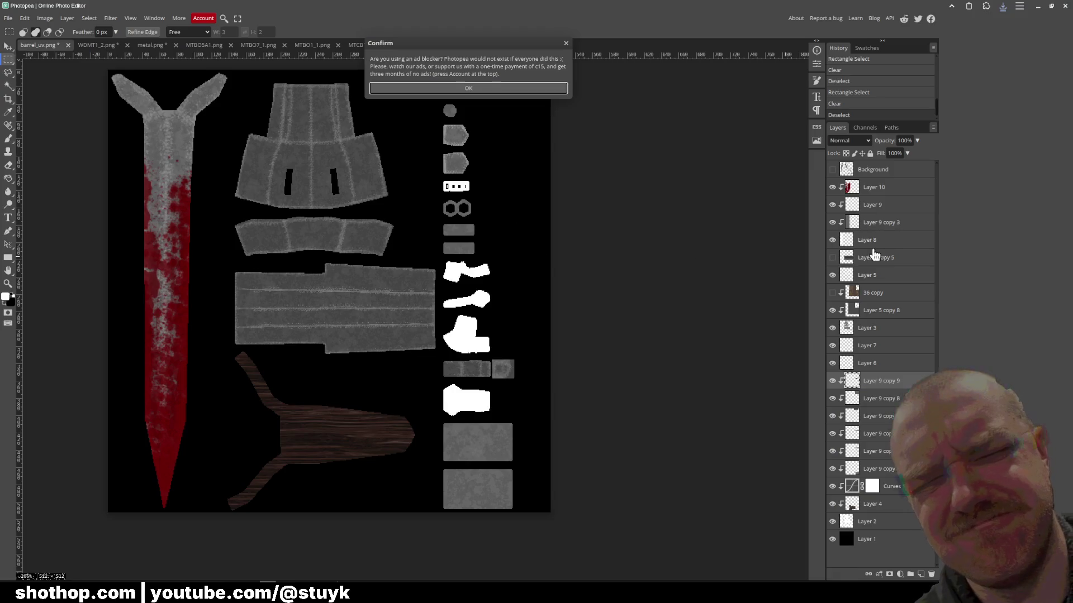
- Select Layer 5 and toggle its visibility to compare the texture
click(520, 88)
click(888, 223)
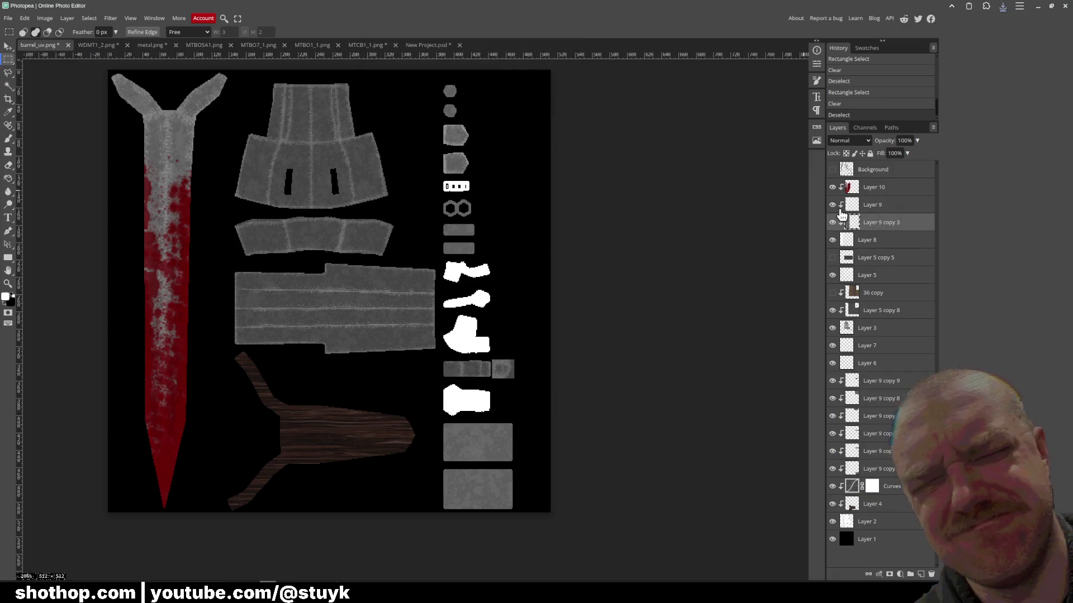
scroll(470, 163, up, 2)
scroll(471, 163, up, 2)
click(842, 205)
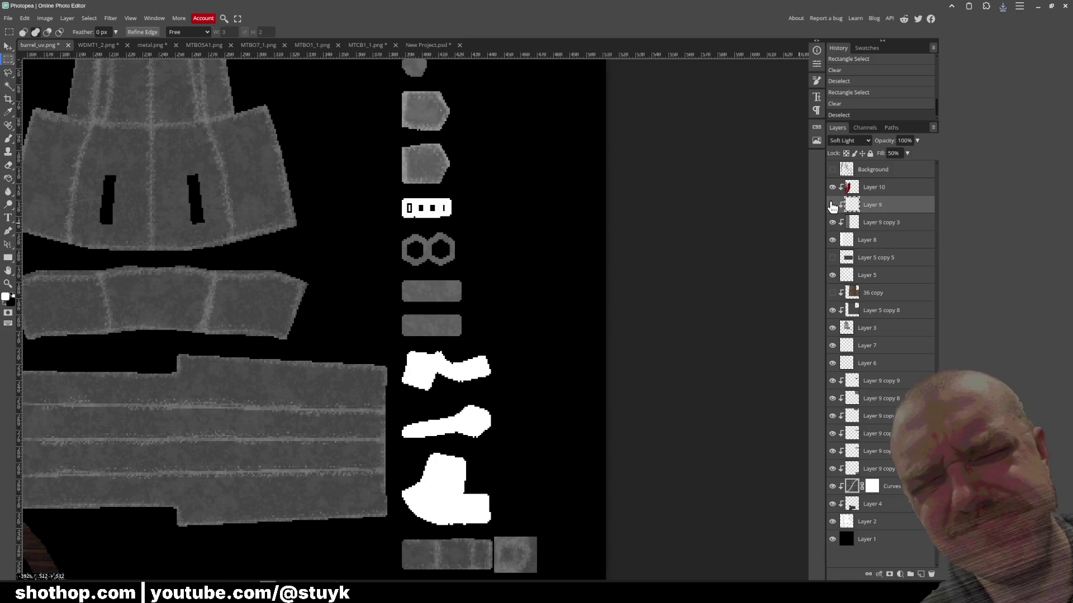
click(867, 275)
click(832, 274)
click(833, 275)
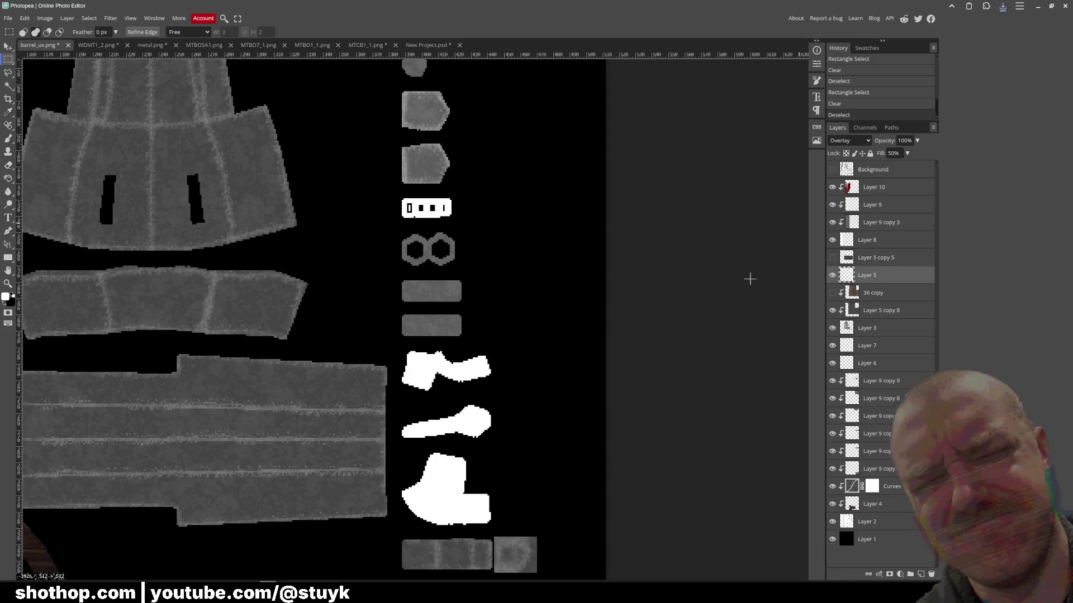
- Brush brighter edges along the upper and lower grey bars
key(b)
scroll(443, 241, up, 3)
scroll(443, 240, down, 3)
scroll(443, 310, up, 4)
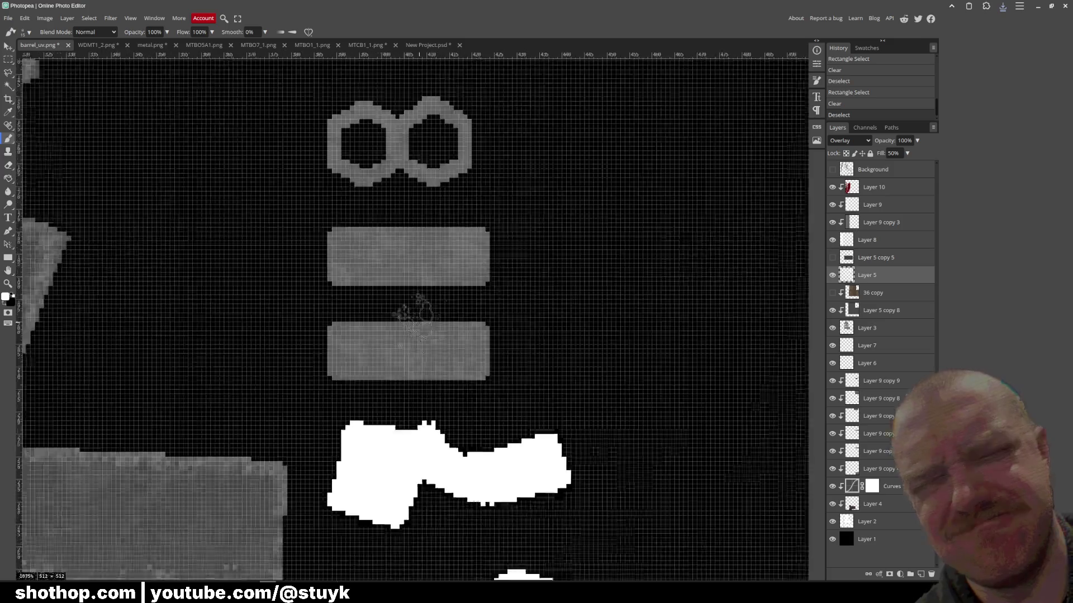
mouse_move(321, 278)
mouse_down()
mouse_move(498, 279)
mouse_move(497, 203)
mouse_move(321, 220)
mouse_move(313, 313)
mouse_up()
drag(321, 324, 499, 327)
mouse_move(499, 327)
mouse_down()
mouse_move(495, 380)
mouse_move(479, 383)
mouse_move(319, 388)
mouse_move(316, 355)
mouse_up()
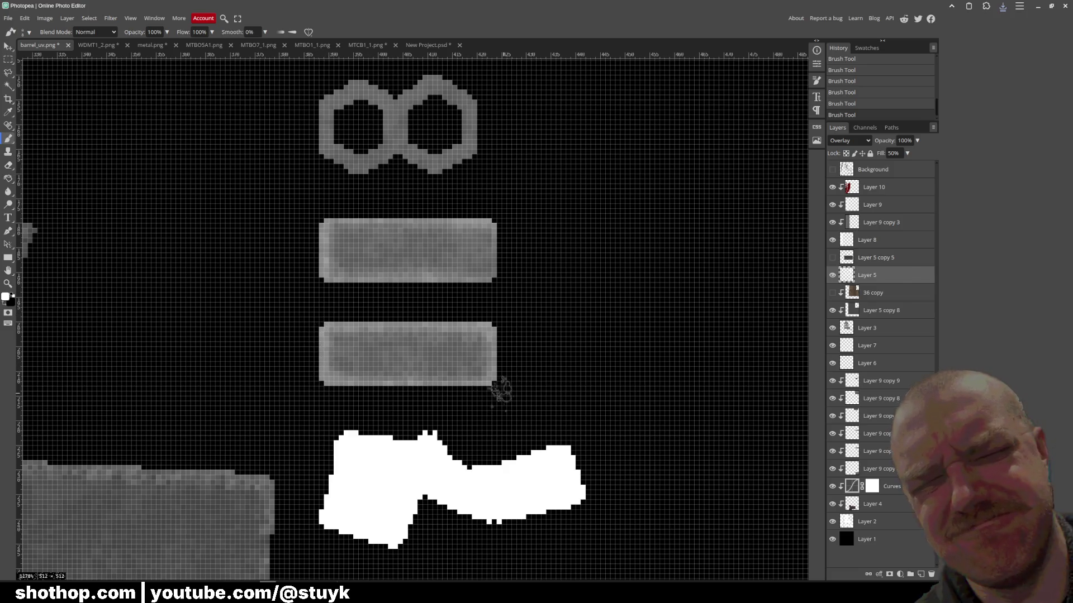
- Export as PNG and replace barrel_uv.png
click(8, 20)
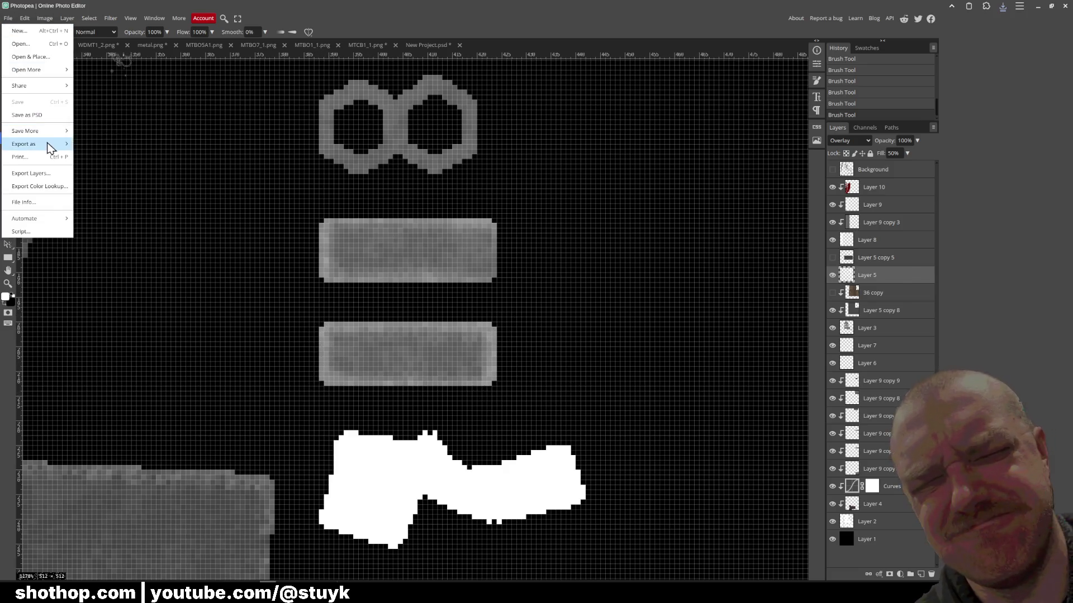
mouse_move(48, 143)
click(88, 148)
click(317, 195)
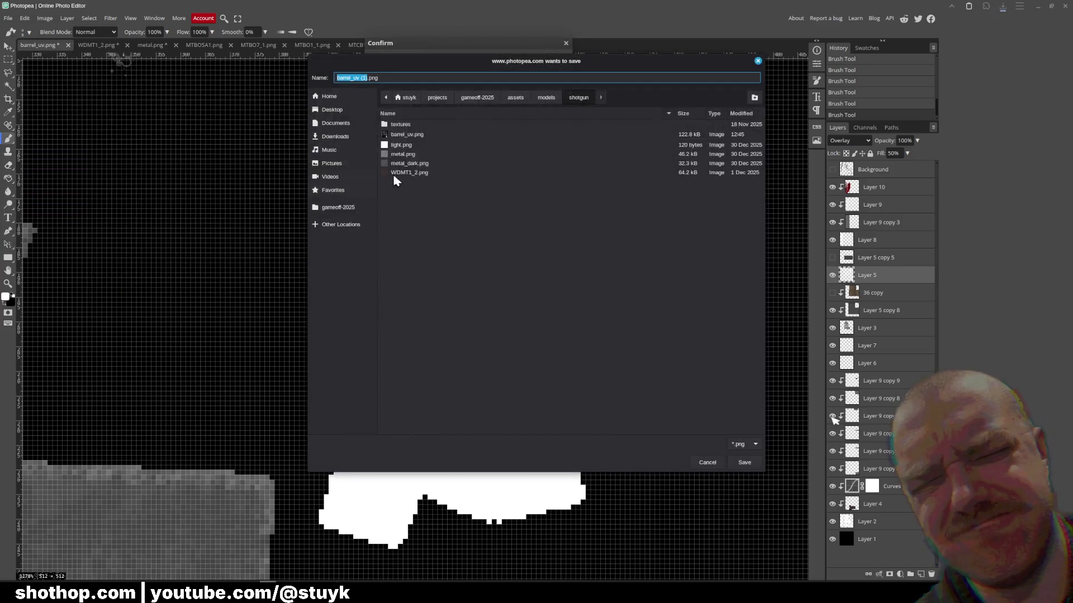
double_click(420, 135)
click(578, 308)
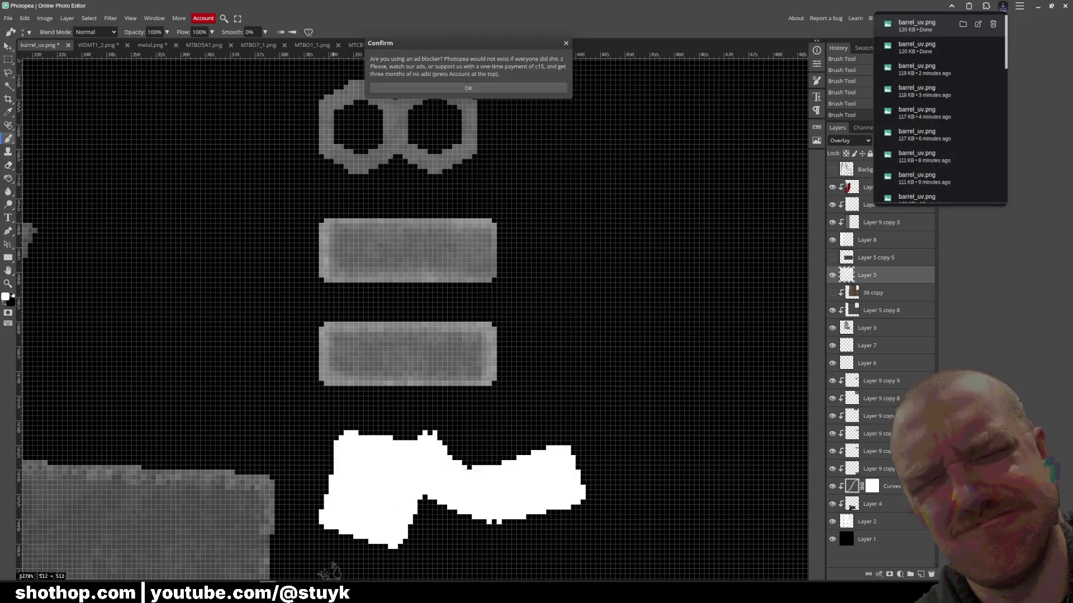
- Orbit around the barrel in Blender to check the updated texture
key(alt+Tab)
drag(182, 189, 300, 142)
mouse_move(362, 235)
mouse_down()
mouse_move(348, 230)
mouse_move(391, 226)
mouse_move(540, 257)
mouse_up()
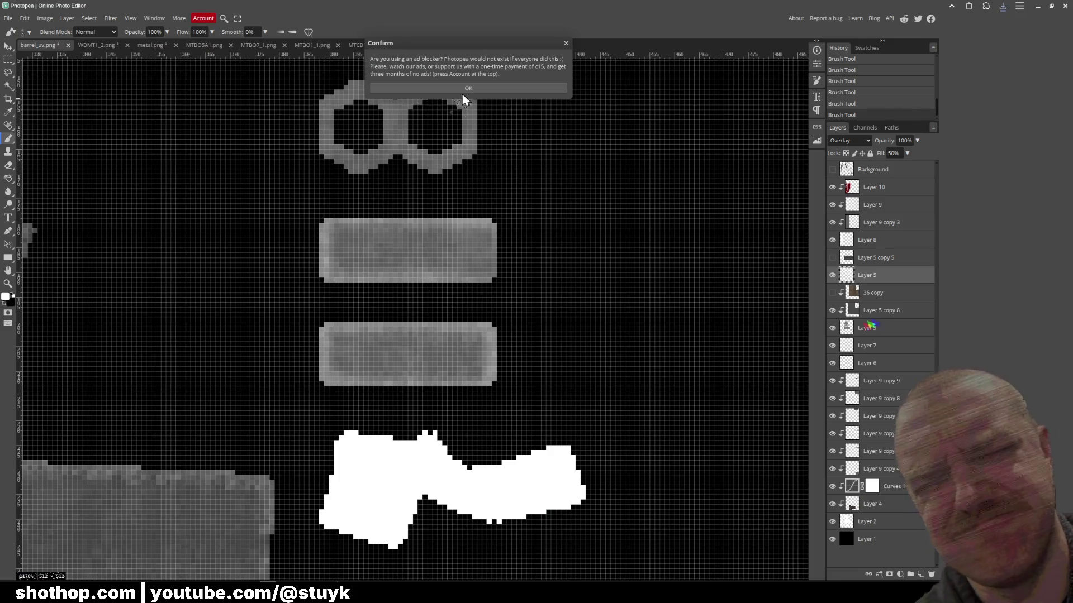
click(400, 91)
- Darken the two grey bars on Layer 9 copy 9 to lightness -56 with Hue/Saturation
click(9, 59)
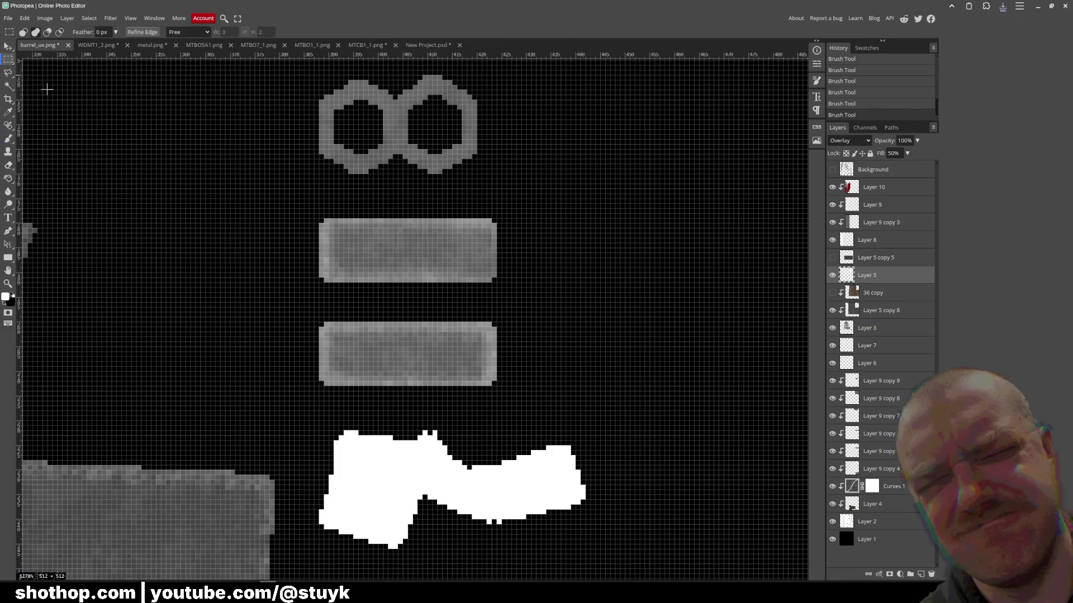
click(878, 508)
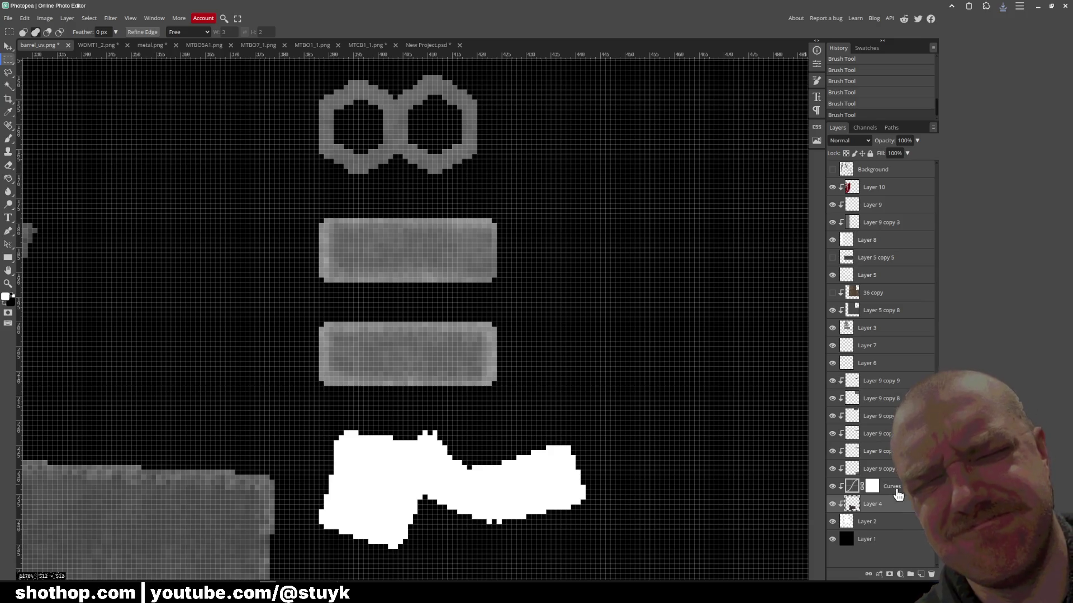
click(894, 489)
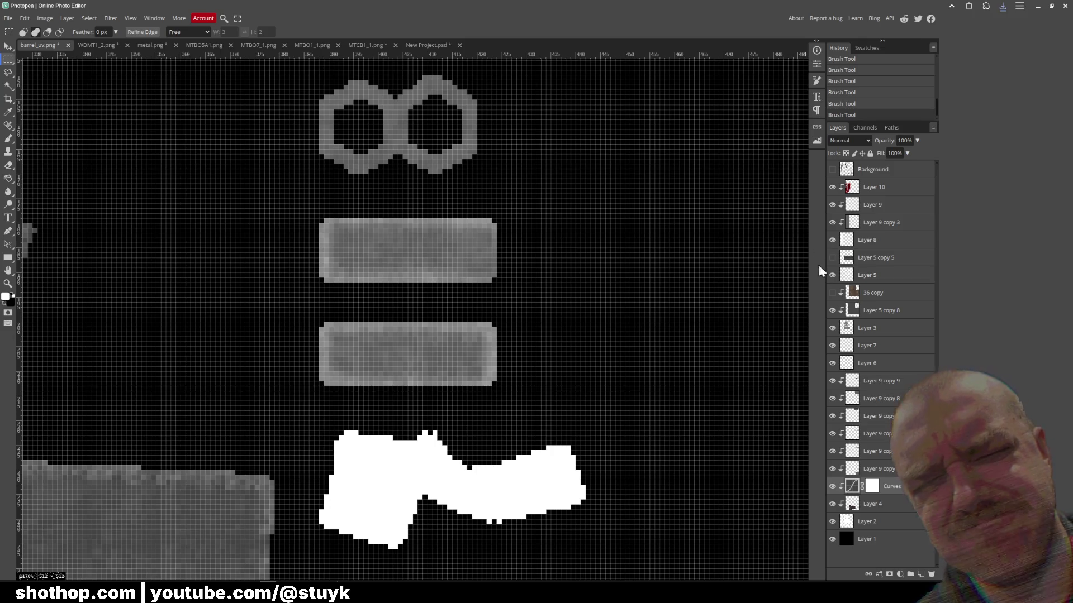
click(881, 380)
drag(280, 203, 530, 395)
key(ctrl+u)
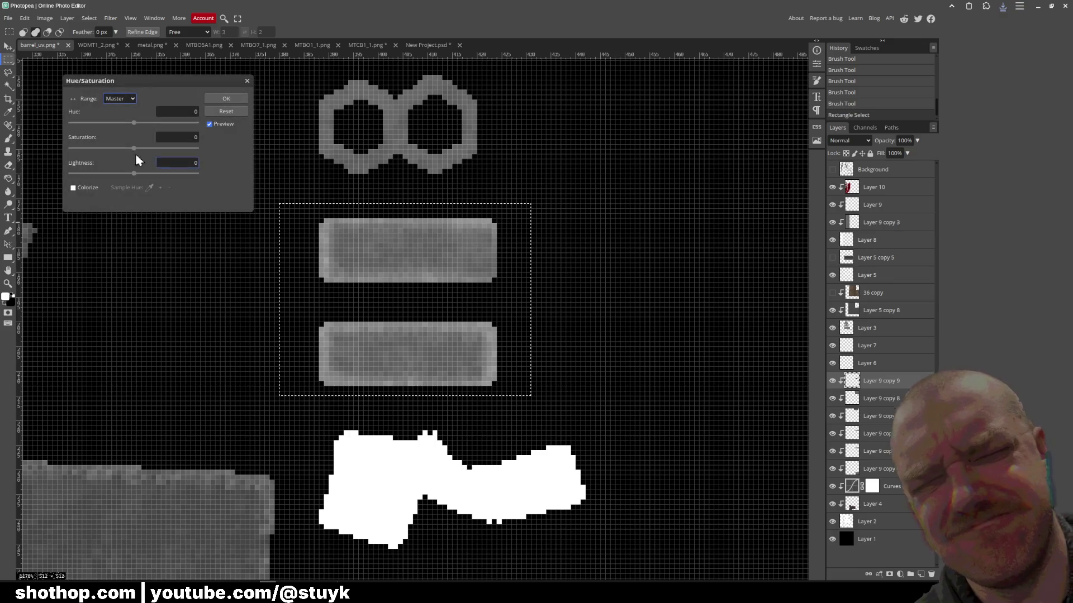
drag(134, 173, 99, 176)
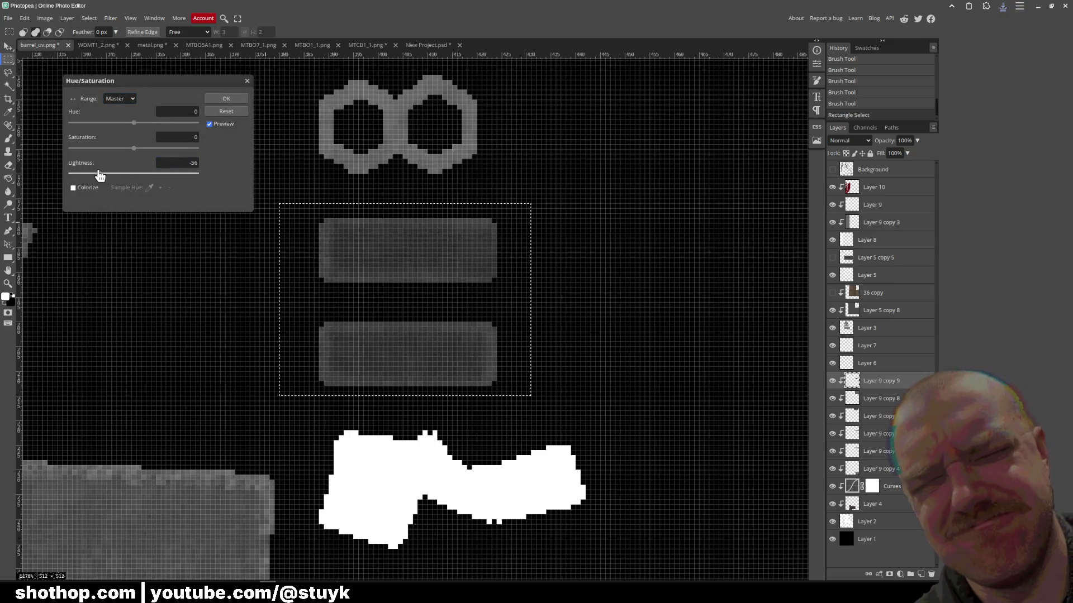
click(226, 98)
- Export as PNG, replacing barrel_uv.png in the shotgun folder
click(8, 17)
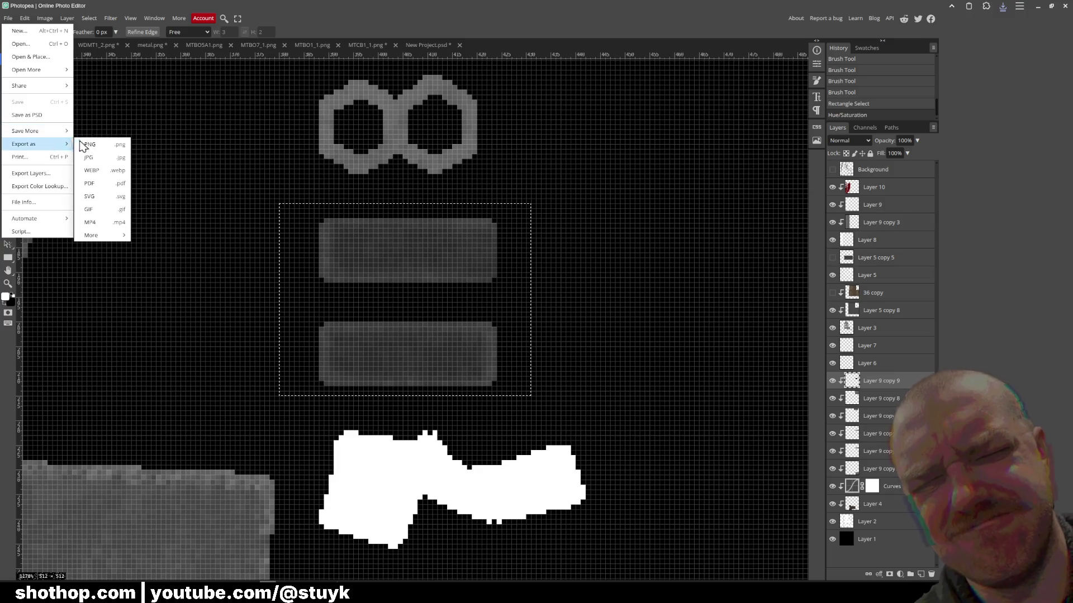
click(89, 144)
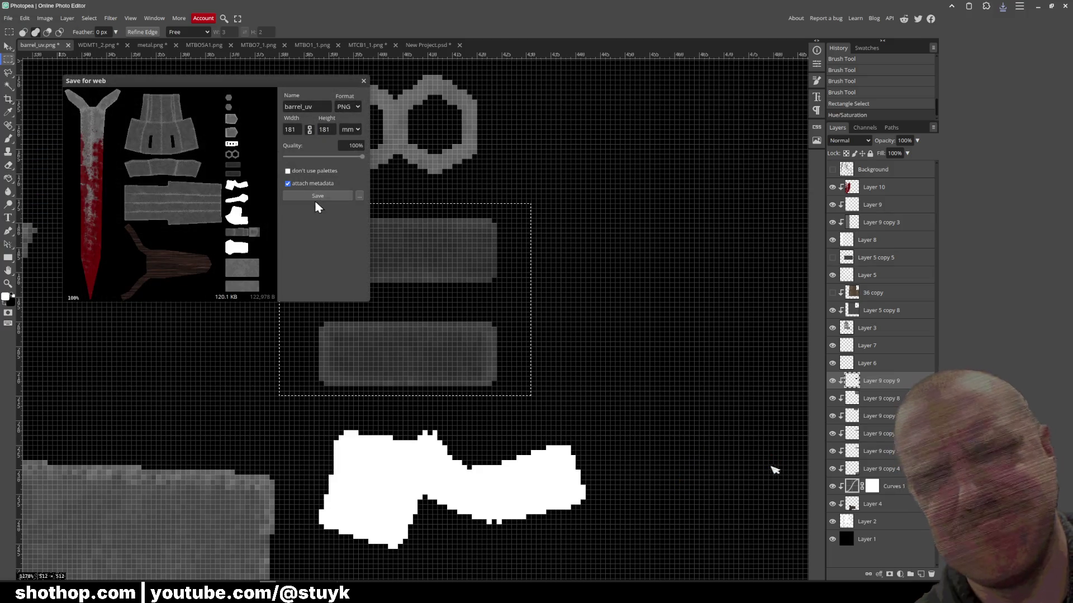
click(317, 196)
click(415, 133)
click(745, 462)
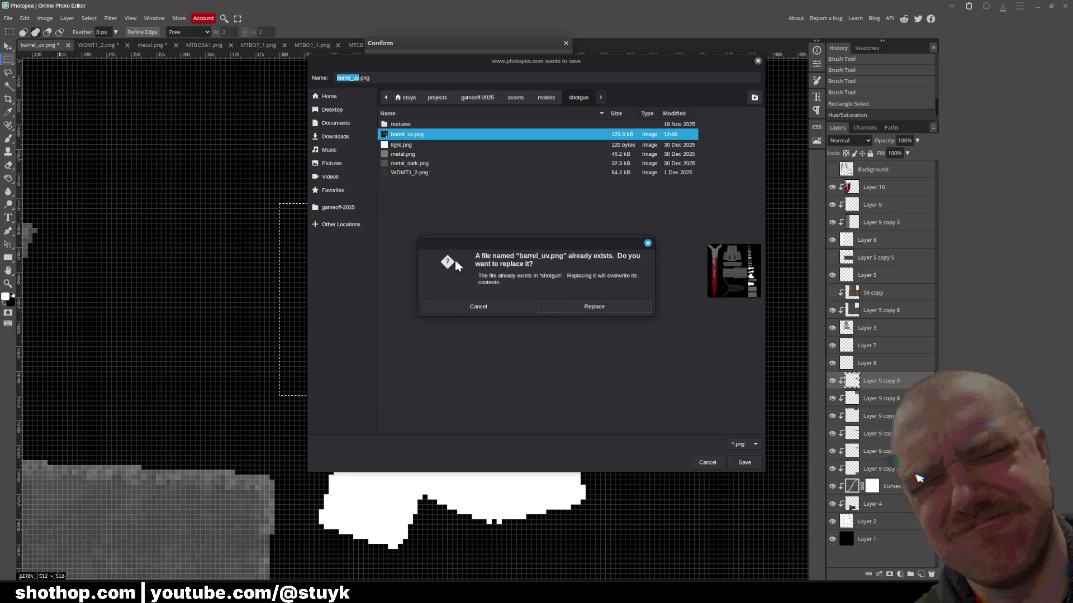
click(594, 307)
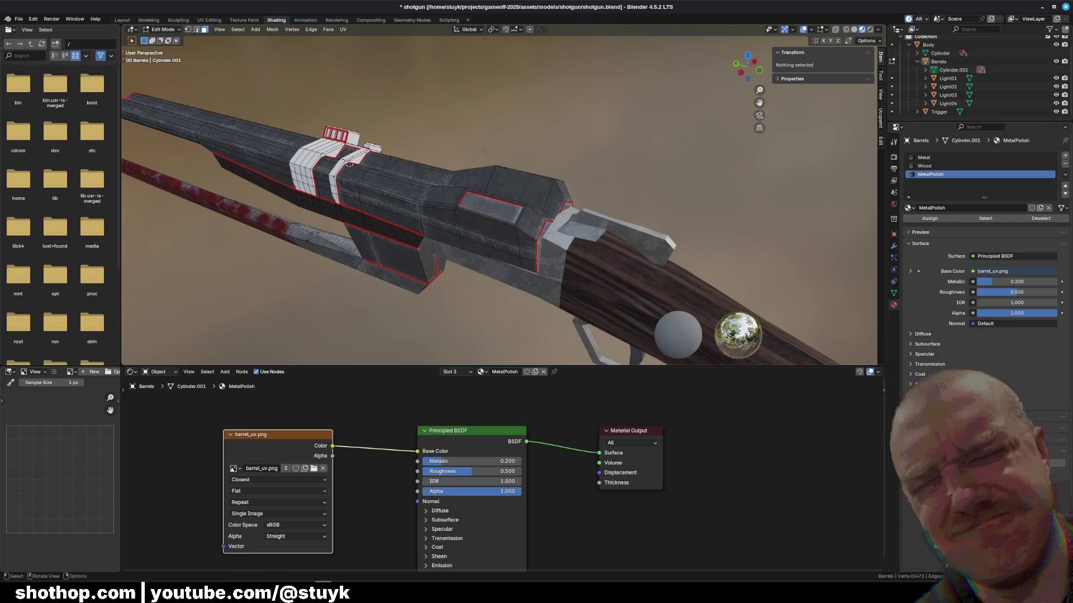
drag(530, 146, 406, 136)
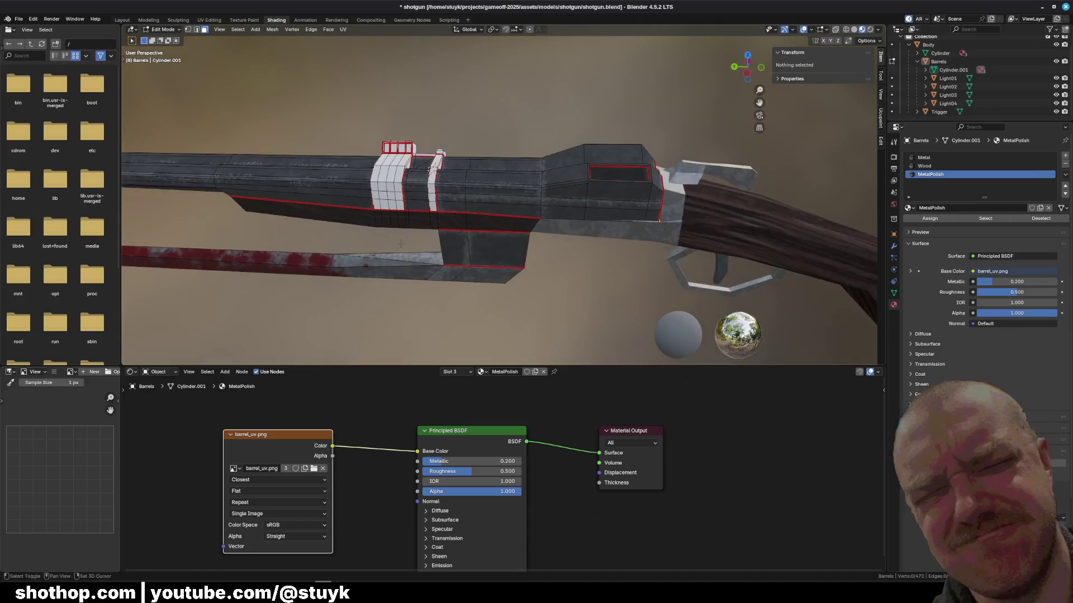
mouse_move(502, 224)
mouse_down()
mouse_move(548, 242)
mouse_move(860, 271)
mouse_move(760, 257)
mouse_up()
scroll(492, 179, up, 5)
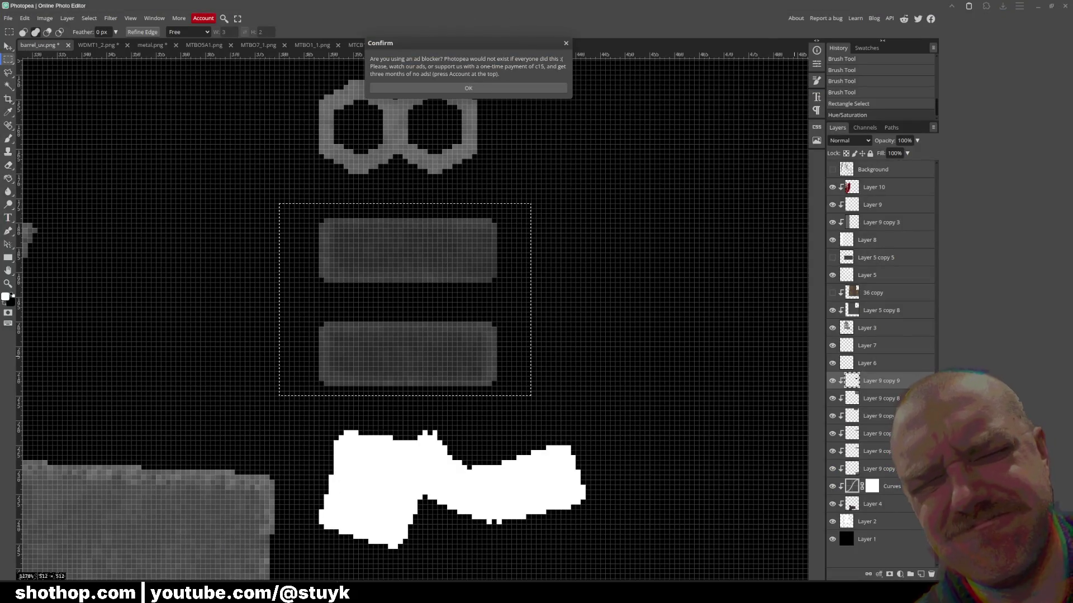
- Dismiss the ad-blocker notice, clear the selection and look over the whole UV texture
click(438, 89)
key(ctrl+d)
scroll(429, 286, down, 3)
scroll(429, 287, down, 2)
mouse_move(392, 316)
mouse_down()
mouse_move(436, 268)
mouse_move(376, 156)
mouse_move(447, 375)
mouse_move(441, 352)
mouse_move(604, 374)
mouse_move(553, 438)
mouse_move(583, 475)
mouse_up()
mouse_move(343, 225)
mouse_down()
mouse_move(240, 173)
mouse_move(120, 149)
mouse_up()
scroll(501, 190, down, 2)
scroll(446, 257, down, 2)
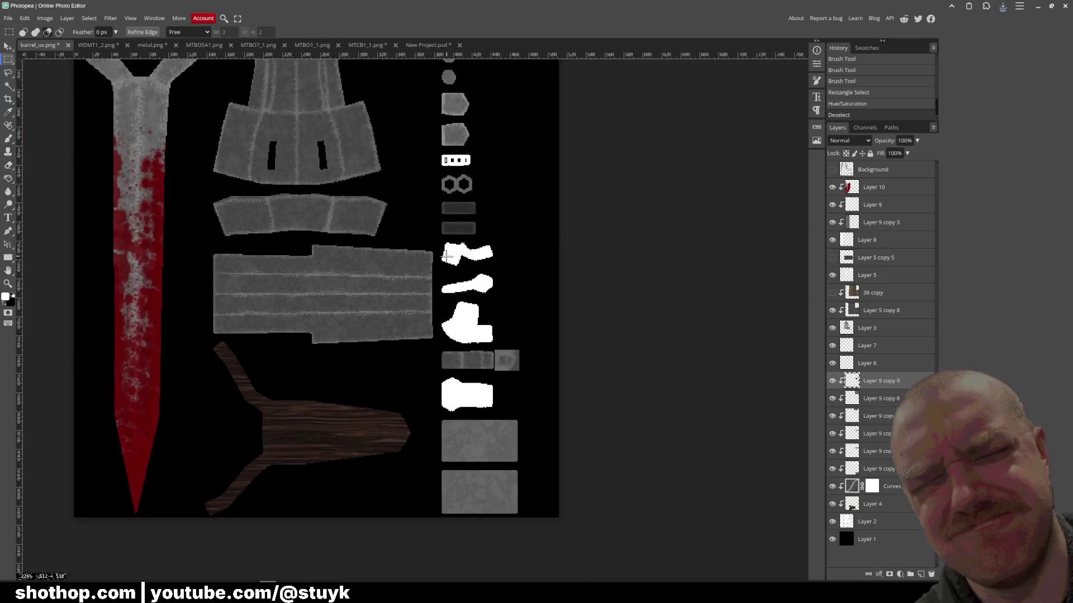
scroll(439, 235, up, 1)
scroll(427, 195, down, 1)
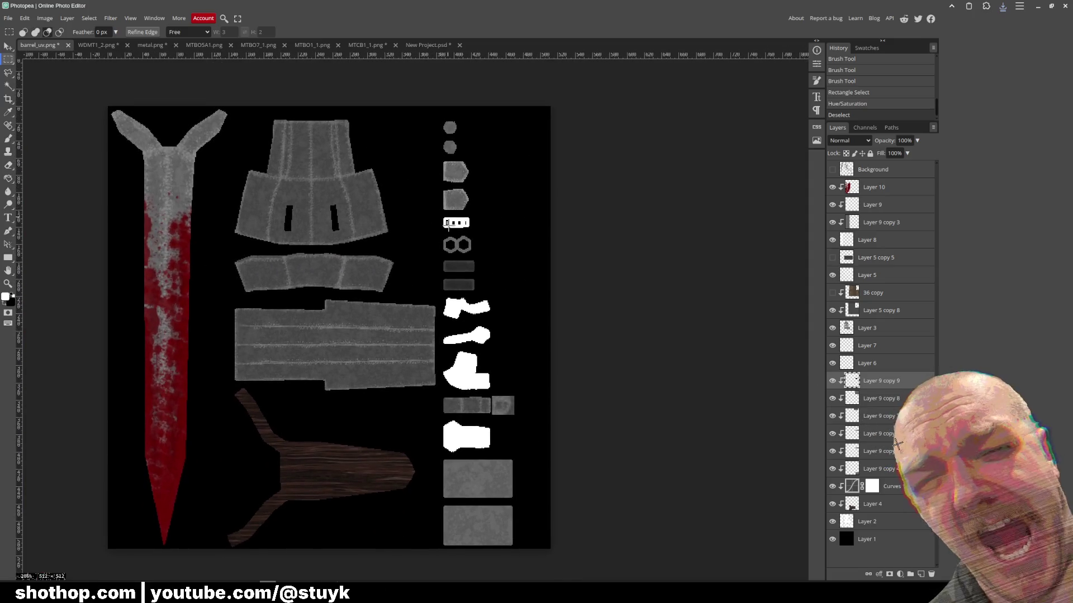
scroll(419, 206, up, 4)
- Look through the MTBO7_1, MTBO1_1, MTCB1_1, MTBO5A1, metal and WDMT1_2 texture tabs
click(270, 48)
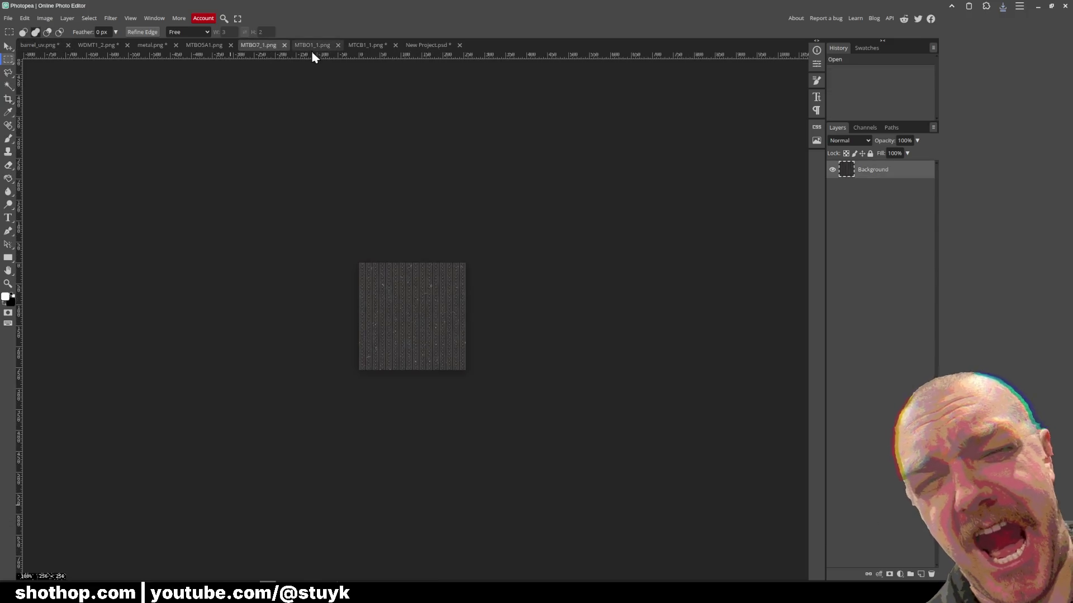
click(315, 44)
click(362, 45)
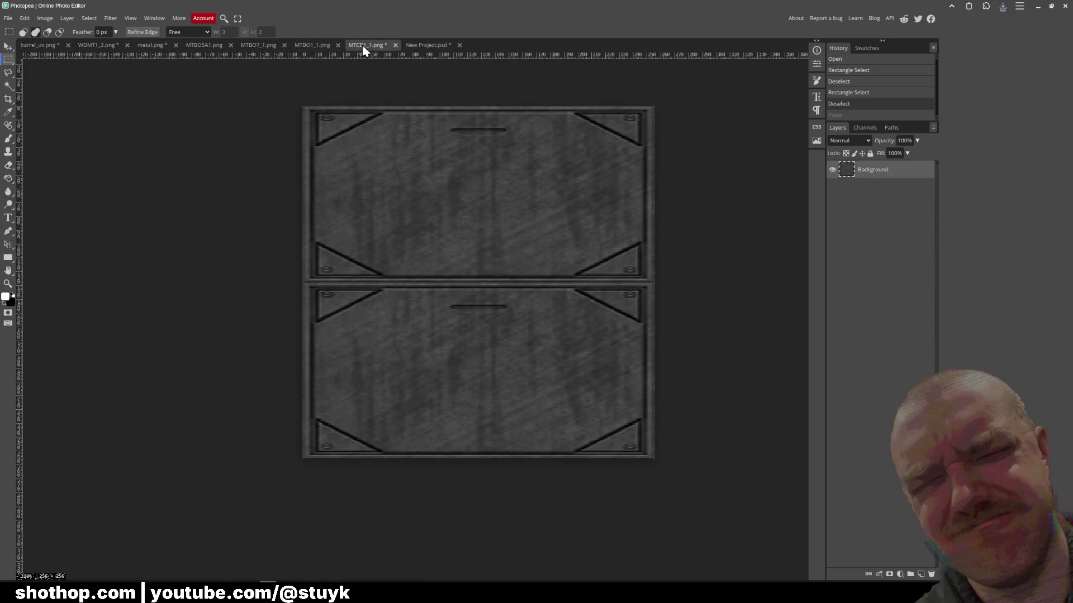
click(203, 47)
click(147, 46)
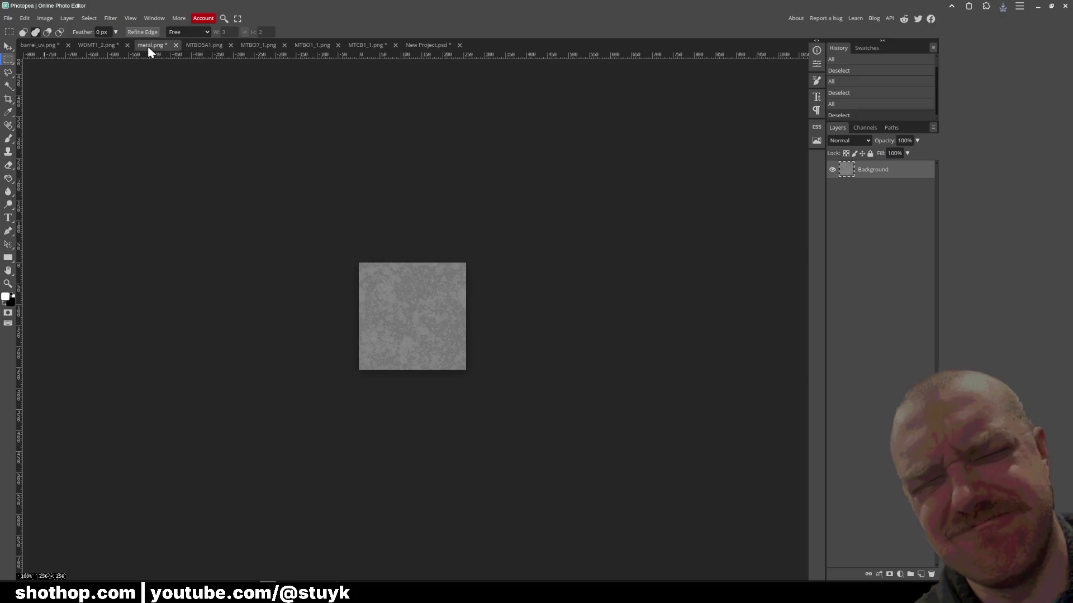
click(96, 48)
click(38, 46)
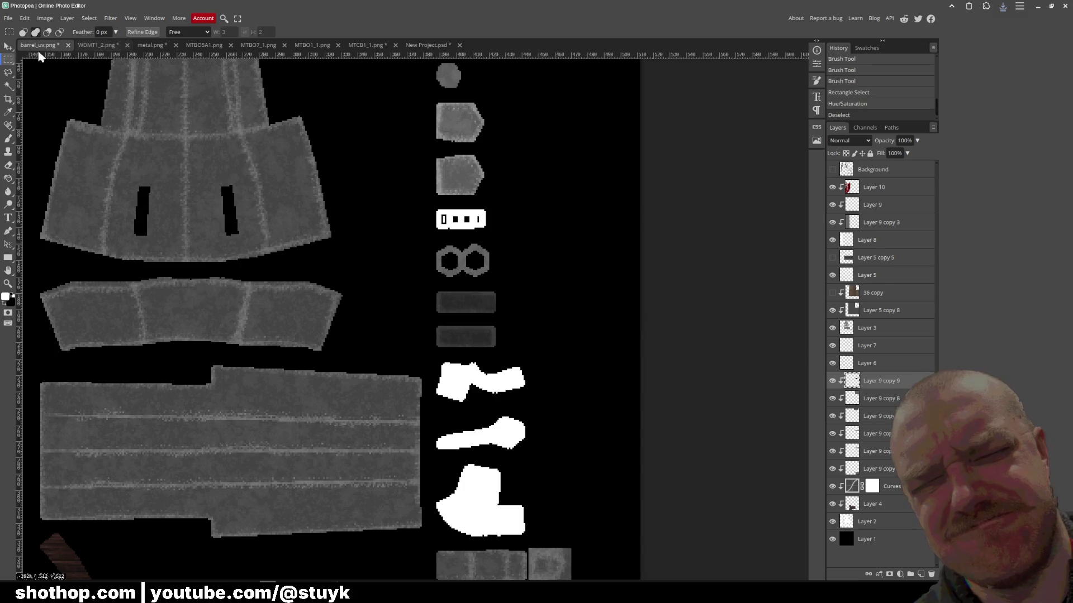
click(98, 48)
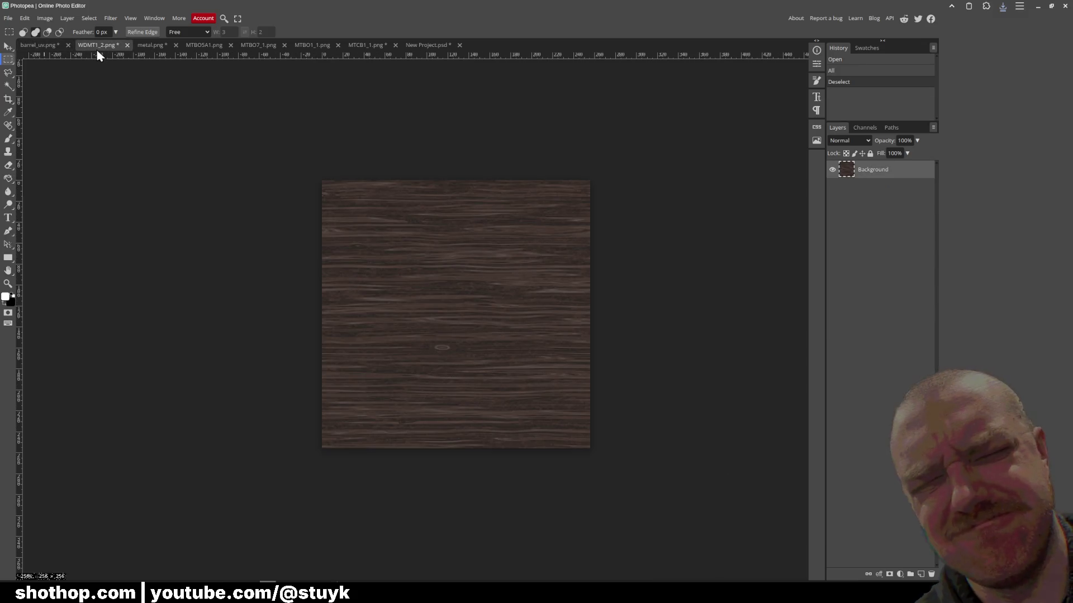
click(151, 46)
- Back on barrel_uv.png with the Move tool, make the Background layer active
key(v)
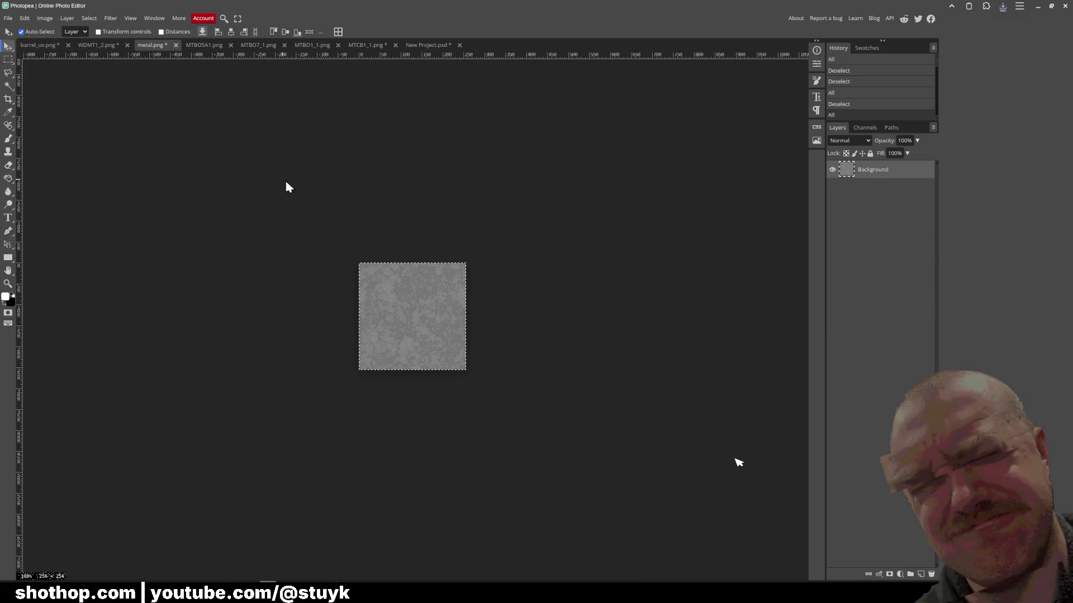
click(41, 46)
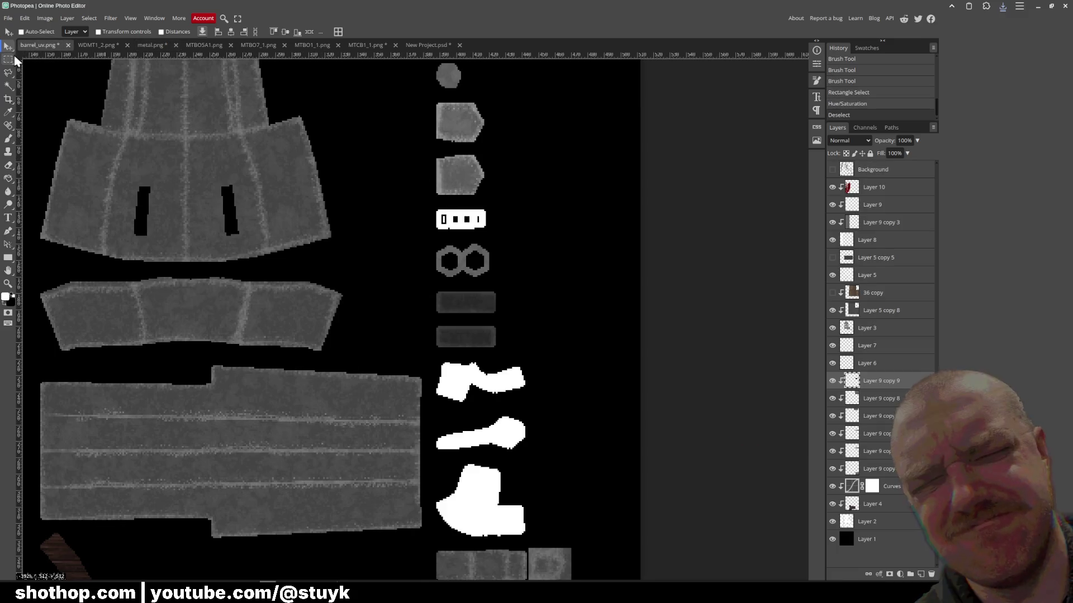
scroll(323, 275, down, 3)
scroll(324, 275, right, 1)
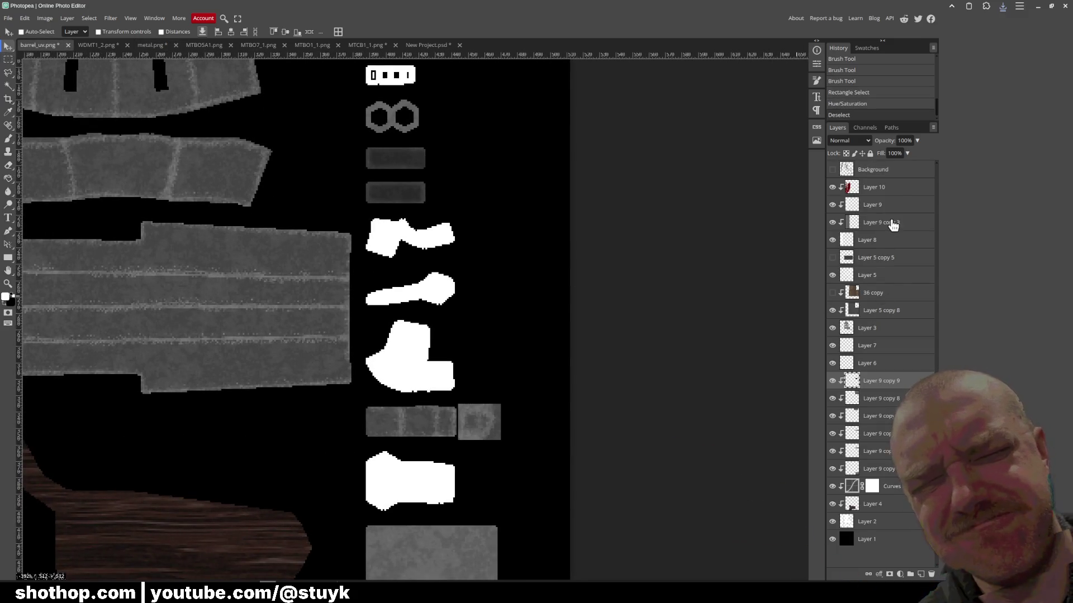
click(889, 173)
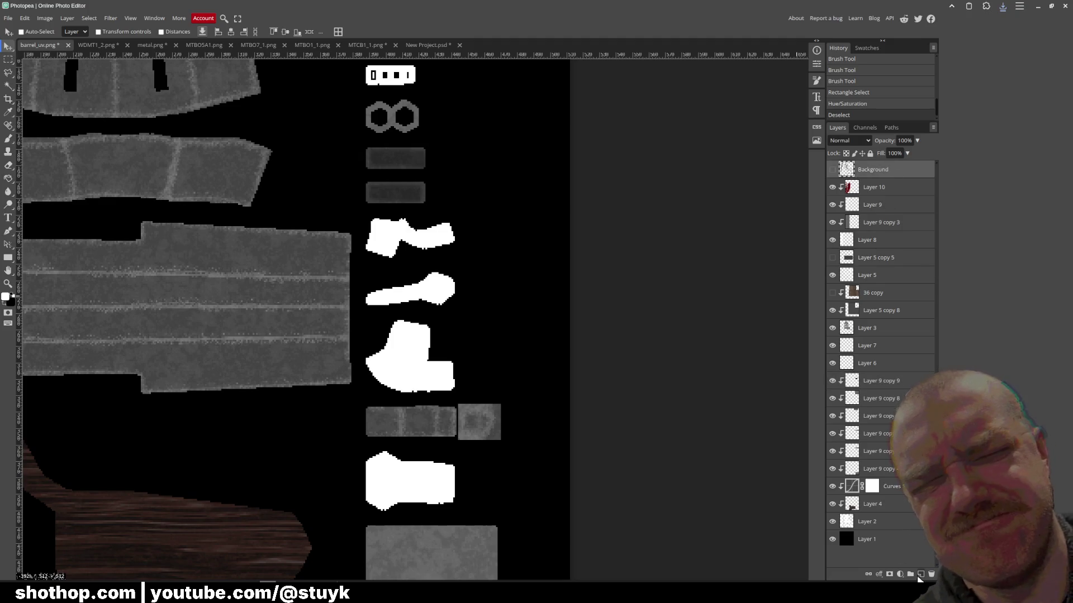
- Magic-wand select the remaining white UV shapes on Layer 2, including the small 0000 shape
click(9, 86)
click(888, 522)
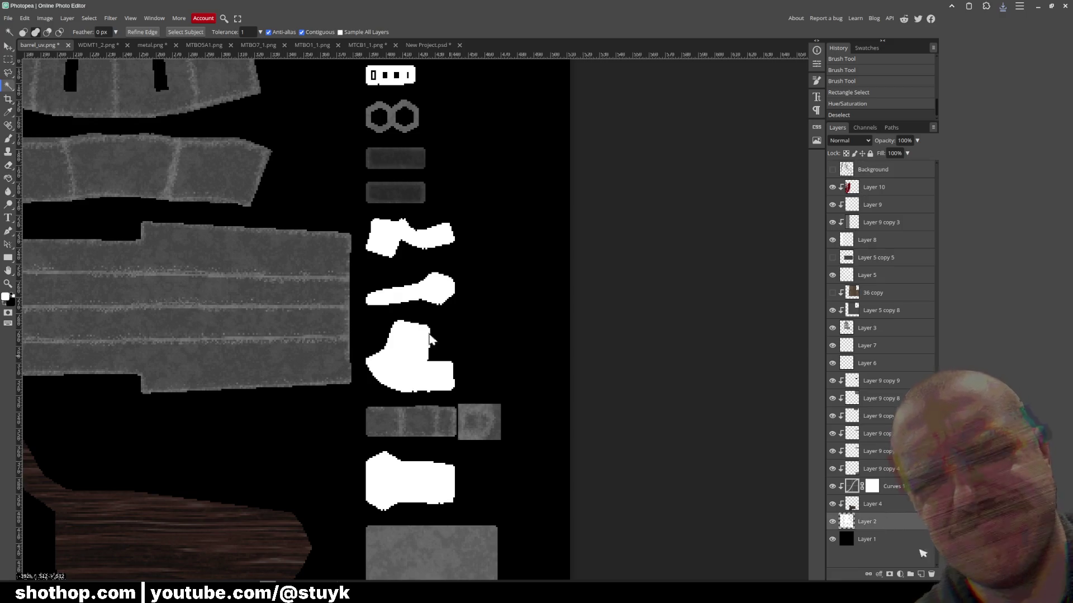
click(380, 226)
shift+click(436, 293)
shift+click(416, 383)
shift+click(402, 474)
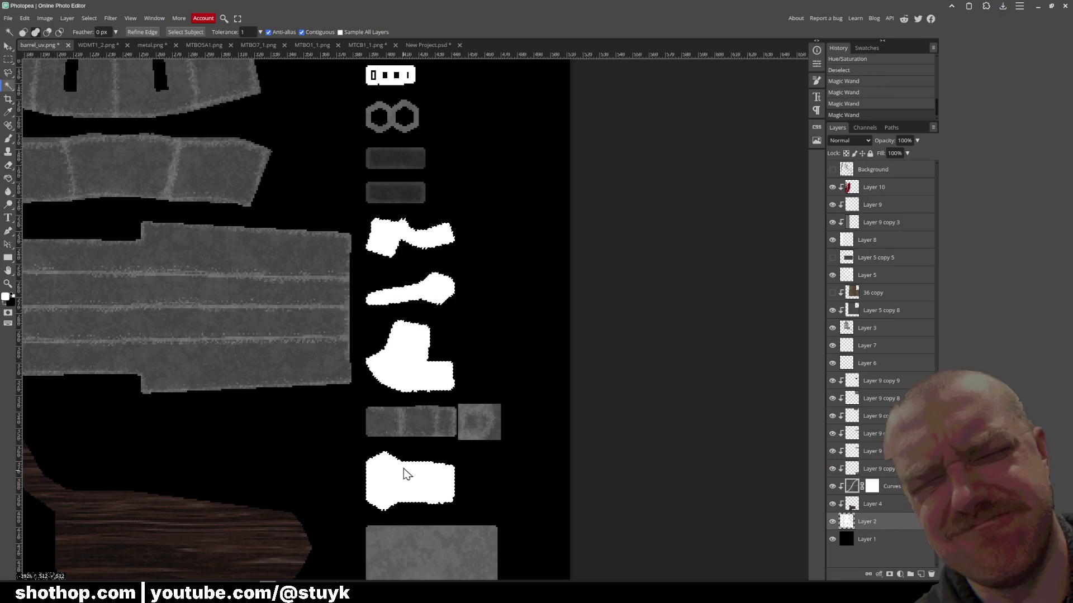
scroll(441, 413, up, 3)
shift+click(398, 162)
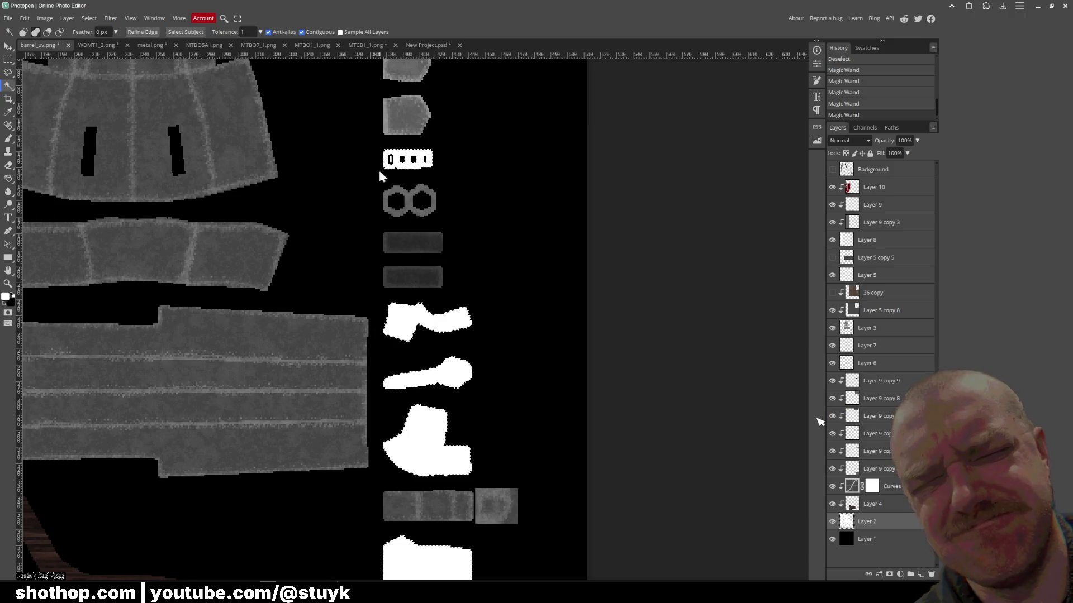
scroll(380, 167, up, 3)
shift+click(390, 162)
scroll(432, 267, down, 4)
scroll(438, 269, down, 8)
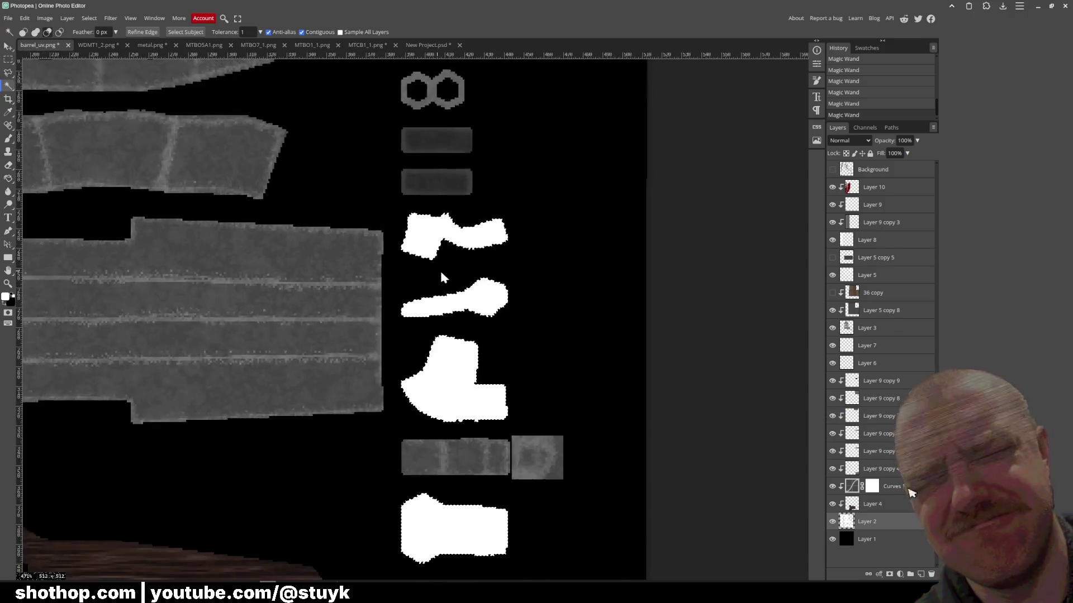
scroll(463, 238, up, 4)
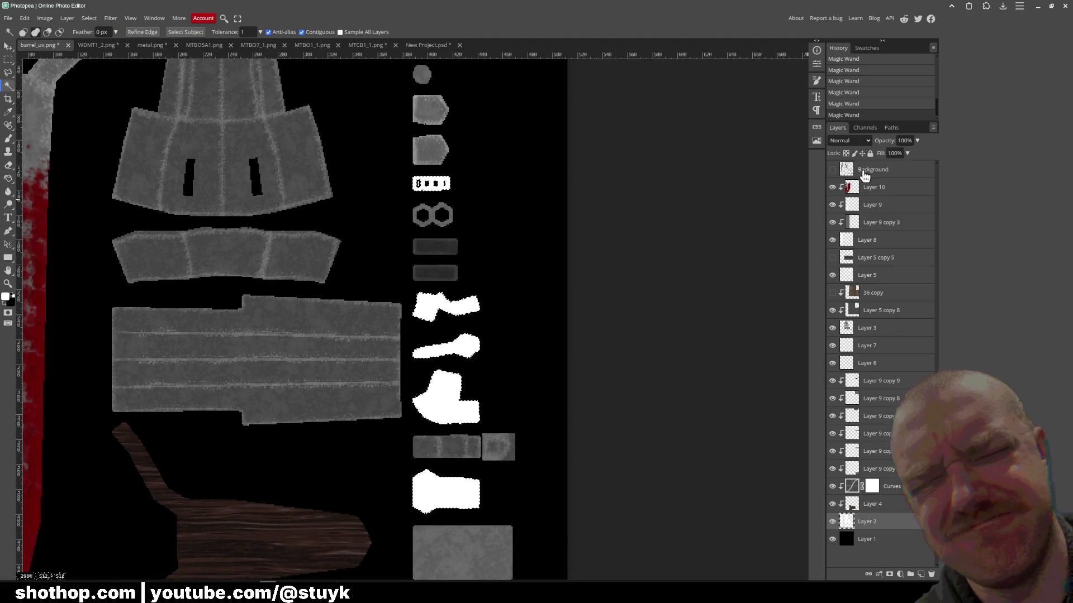
- Fill the selected white shapes on a new layer above Background
click(863, 172)
click(921, 575)
key(g)
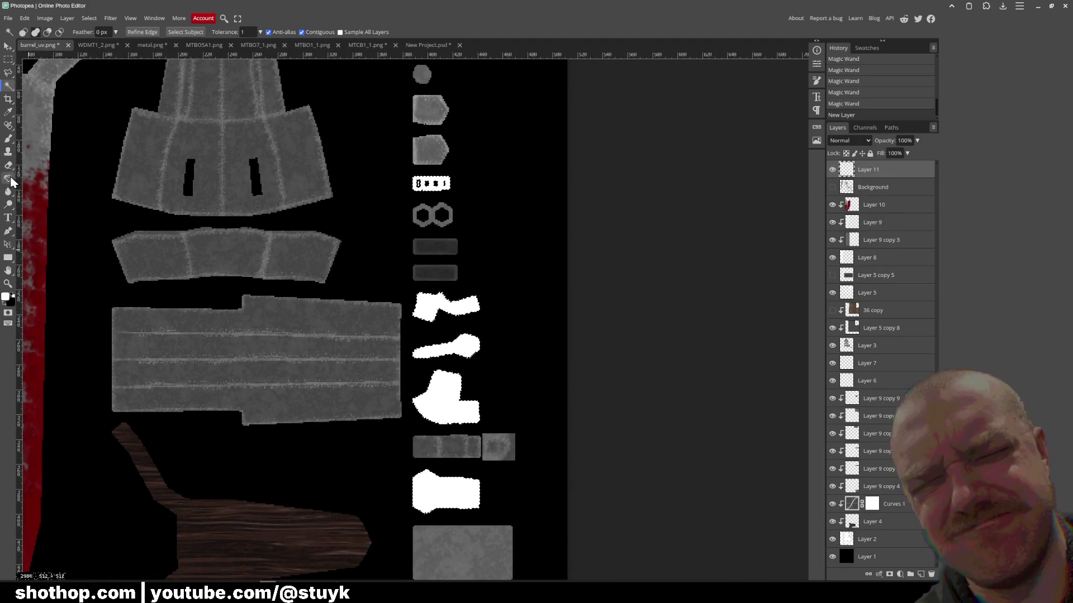
click(475, 275)
key(ctrl+d)
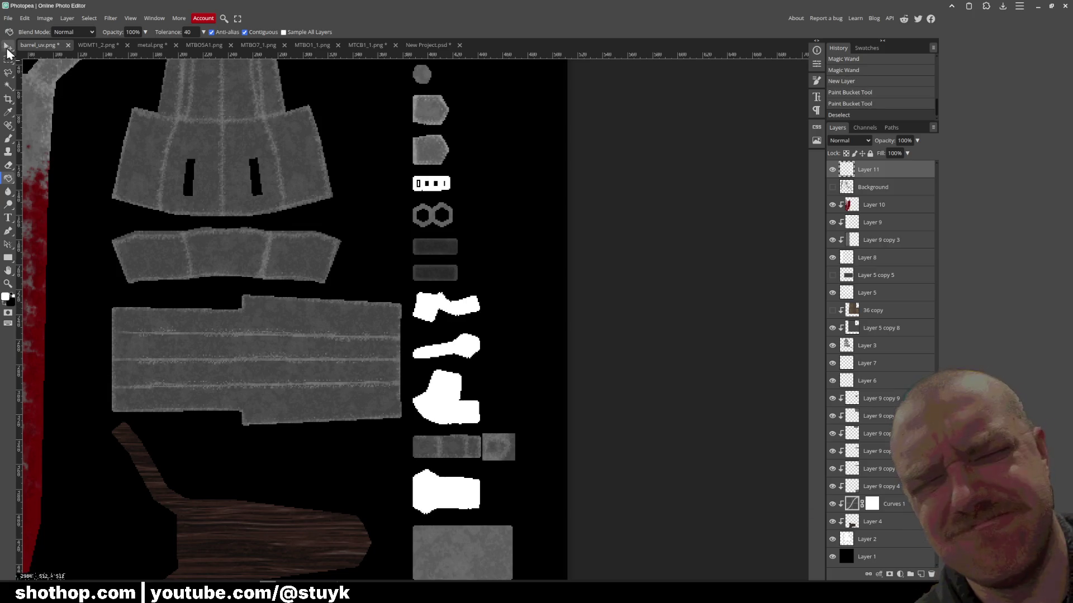
- Paste the metal texture as a layer, darken its lightness and position it
click(8, 46)
key(ctrl+v)
drag(358, 285, 458, 271)
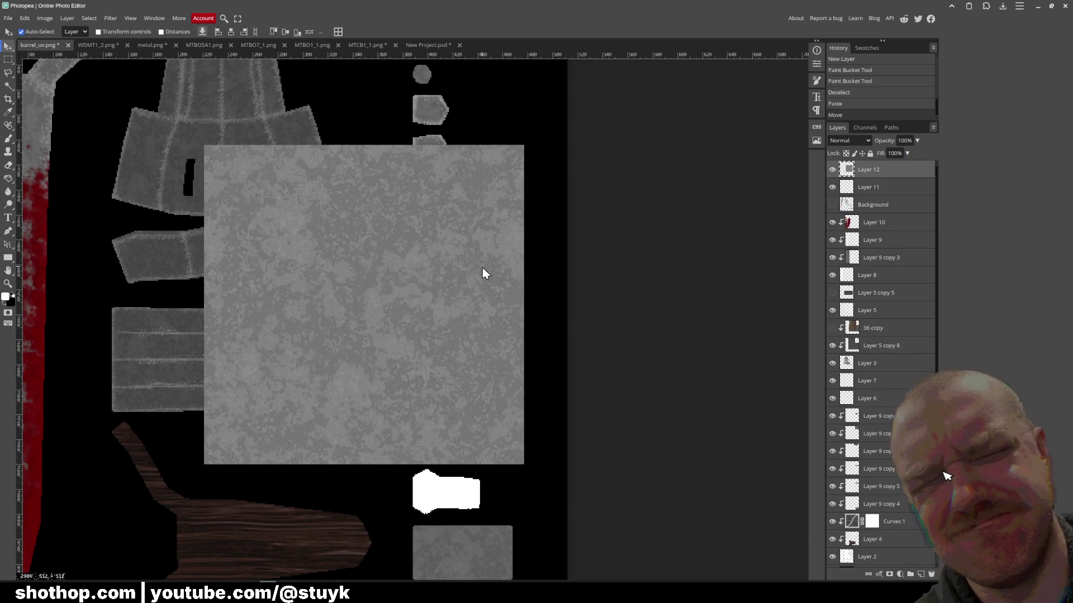
key(ctrl+u)
drag(134, 174, 92, 177)
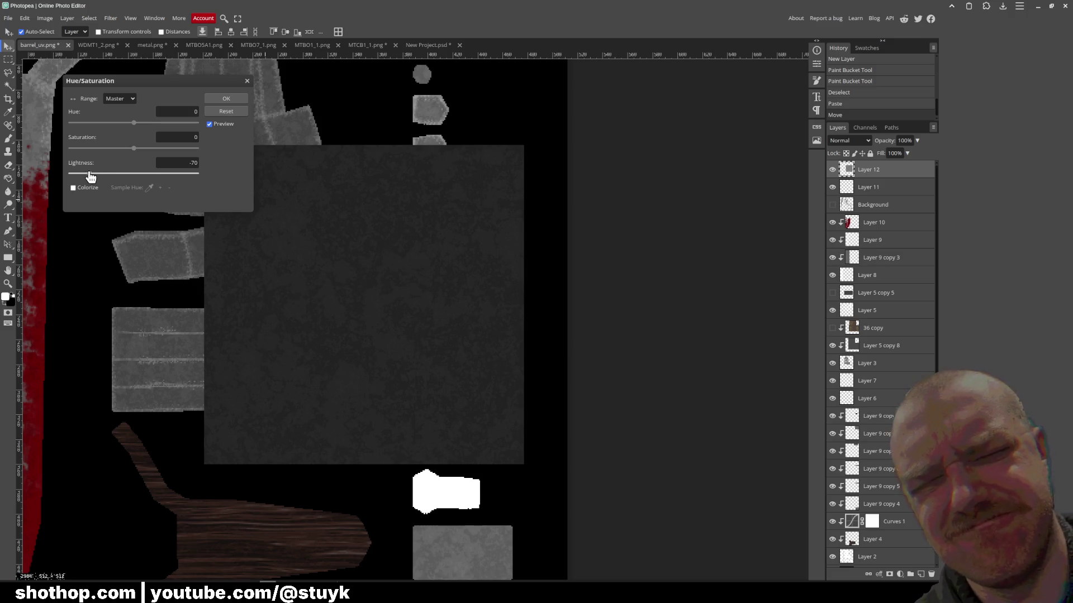
click(223, 98)
drag(350, 220, 359, 219)
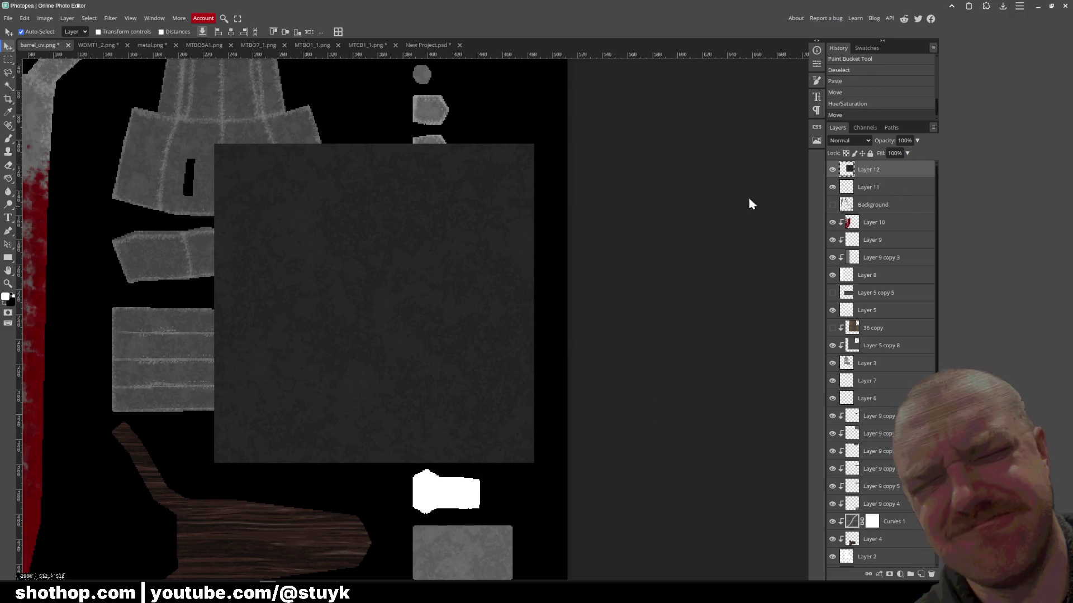
- Clip the dark metal texture to the filled shapes and align it over them
right_click(864, 171)
click(893, 334)
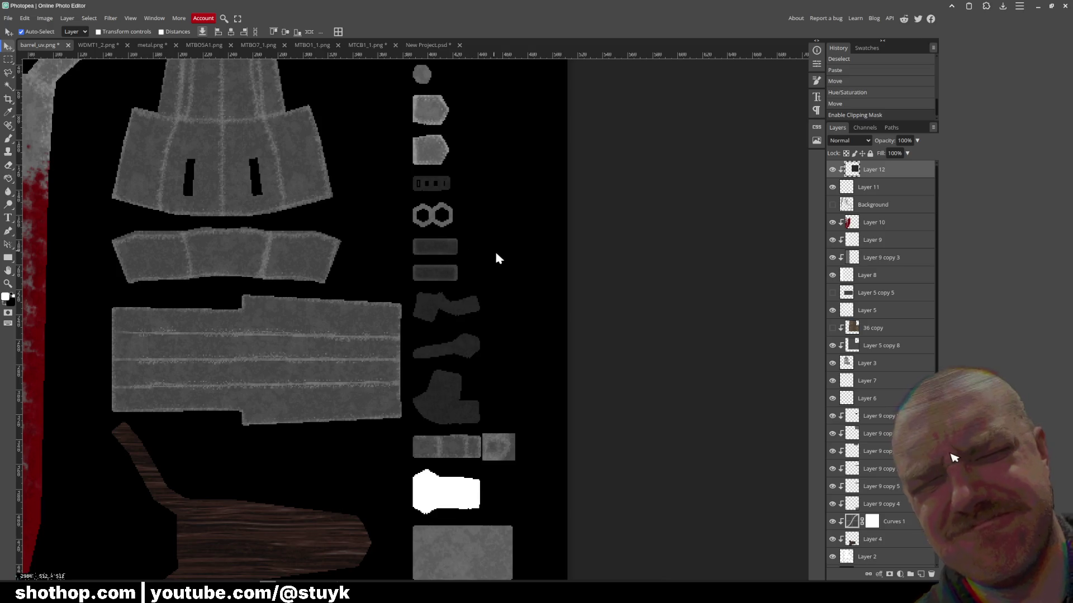
mouse_move(505, 268)
mouse_down()
mouse_move(508, 342)
mouse_move(511, 309)
mouse_up()
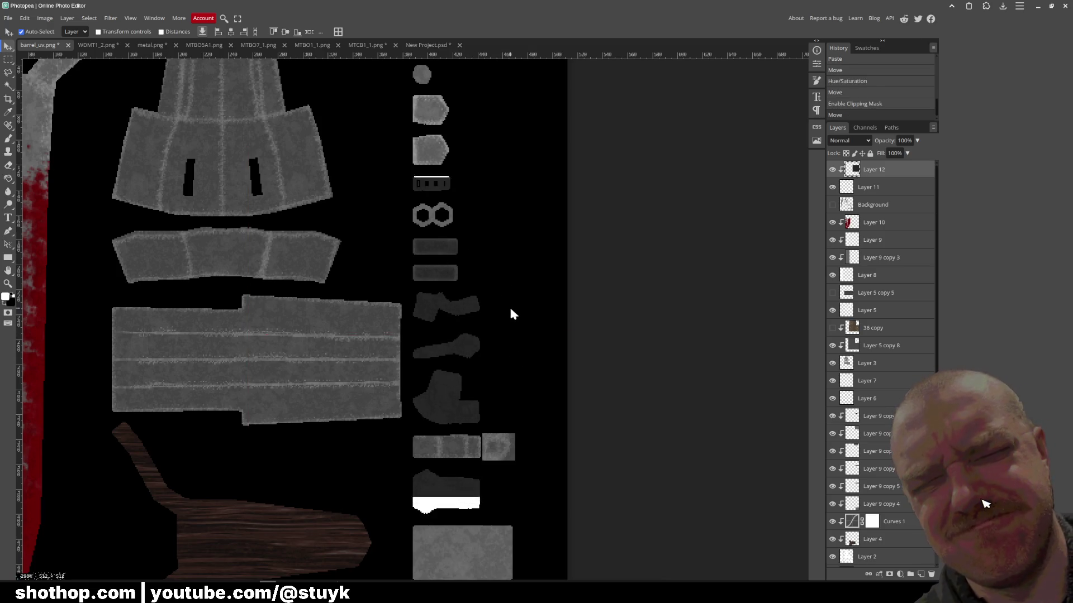
drag(358, 210, 358, 207)
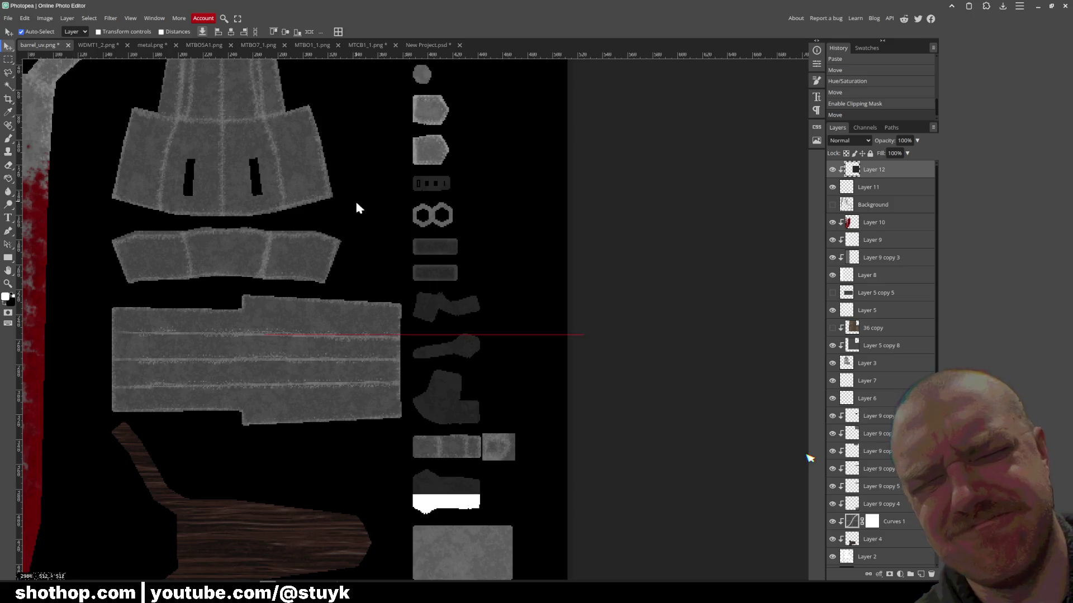
- Stretch the clipped texture layer taller with Free Transform
click(25, 18)
mouse_move(84, 237)
click(126, 237)
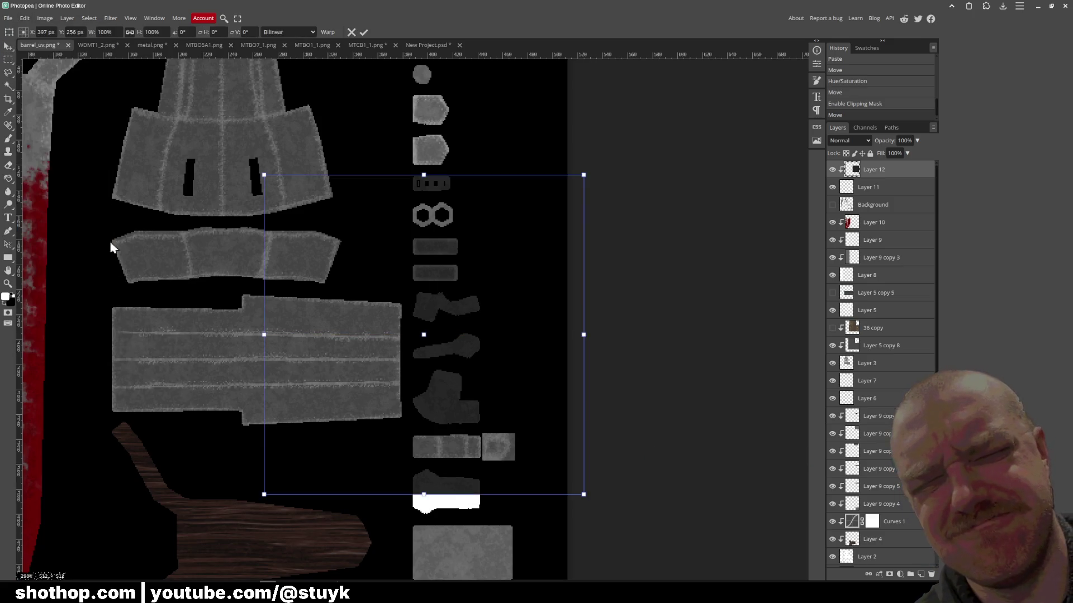
drag(424, 494, 424, 521)
key(Return)
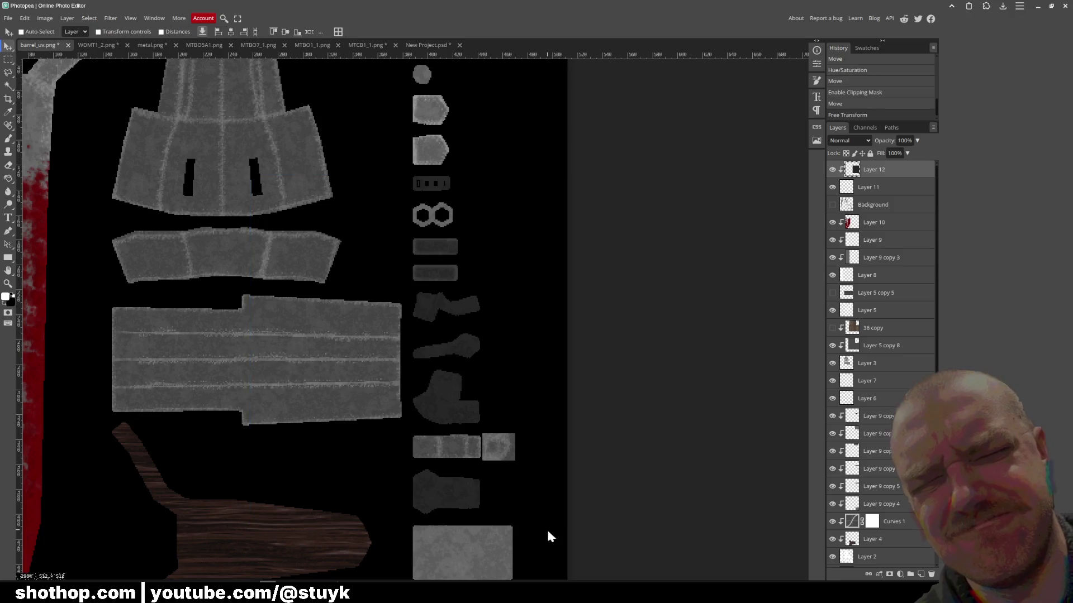
- Export the texture as PNG over barrel_uv.png, then save shotgun.blend in Blender
click(8, 18)
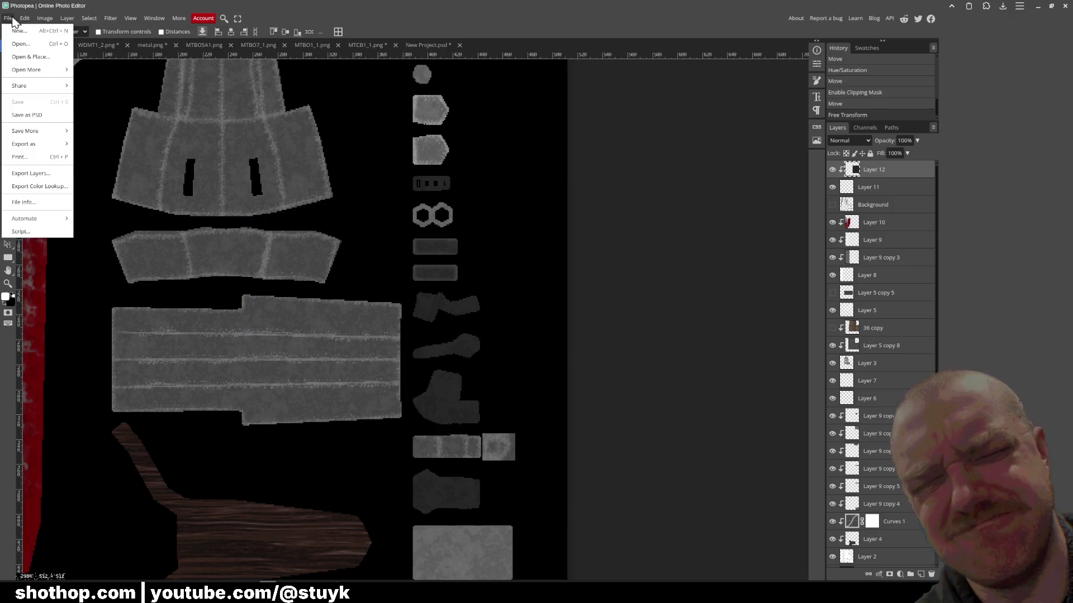
mouse_move(40, 144)
click(92, 146)
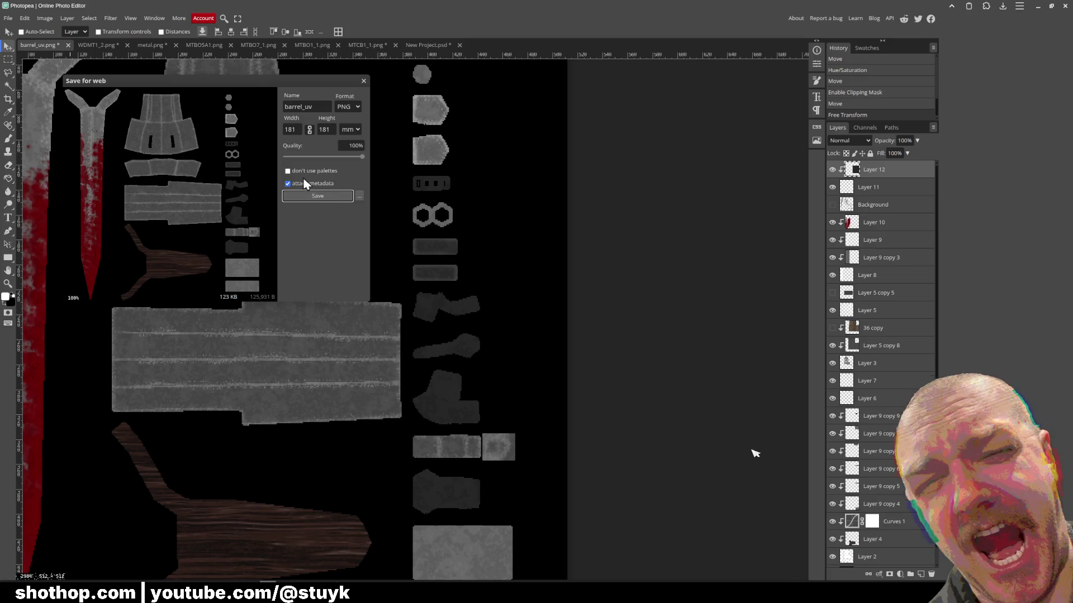
click(346, 196)
double_click(455, 137)
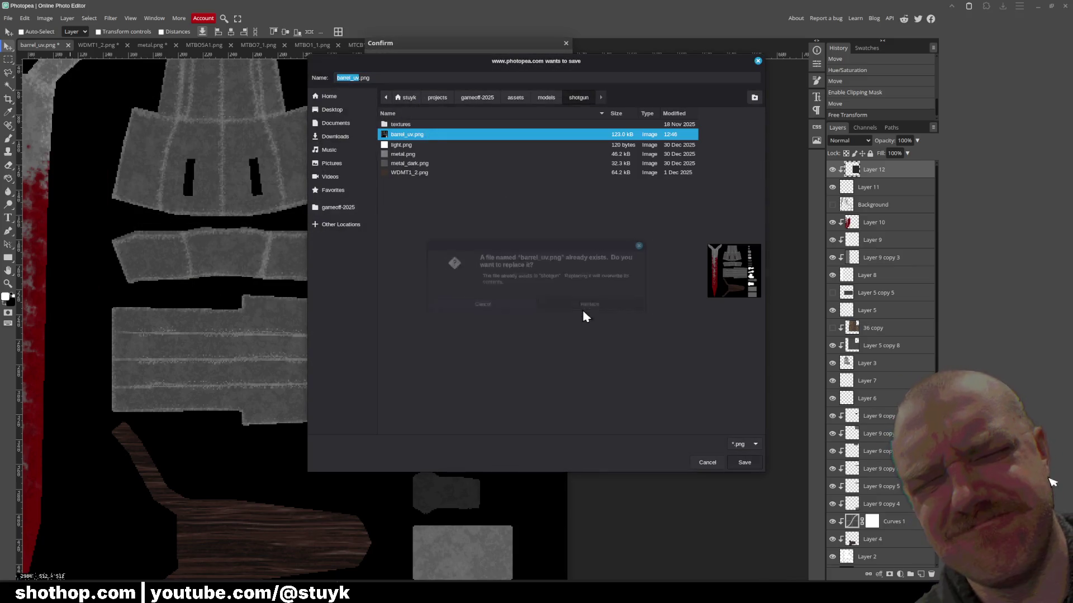
click(584, 314)
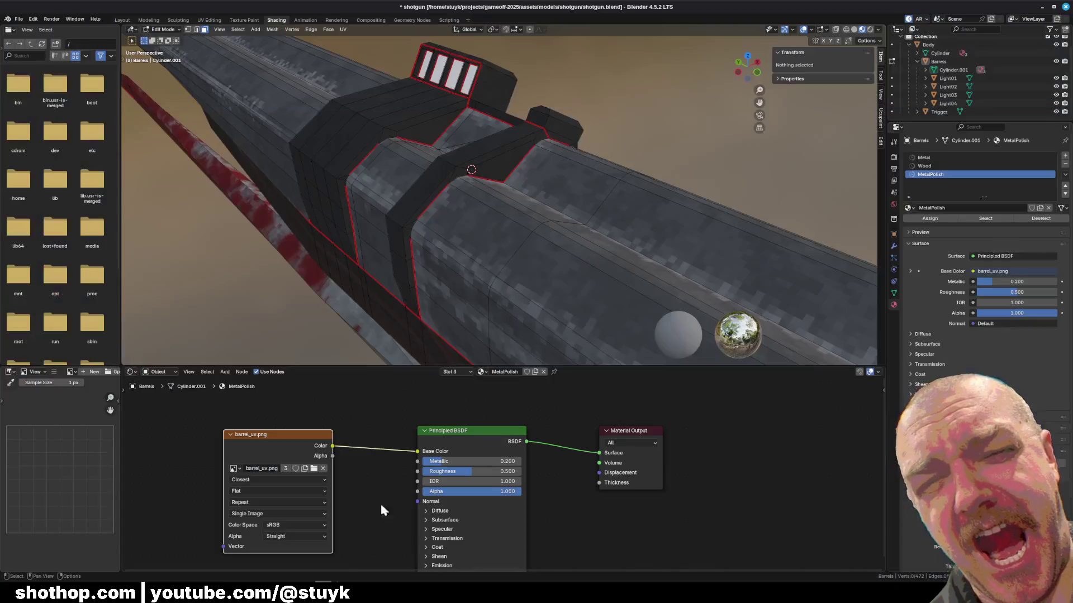
mouse_move(421, 210)
mouse_down()
mouse_move(319, 224)
mouse_move(666, 160)
mouse_move(492, 235)
mouse_move(354, 573)
mouse_up()
key(ctrl+s)
- Run dev_unk_4 in Godot, play down the canyon with the retextured shotgun, then stop the game
key(alt+Tab)
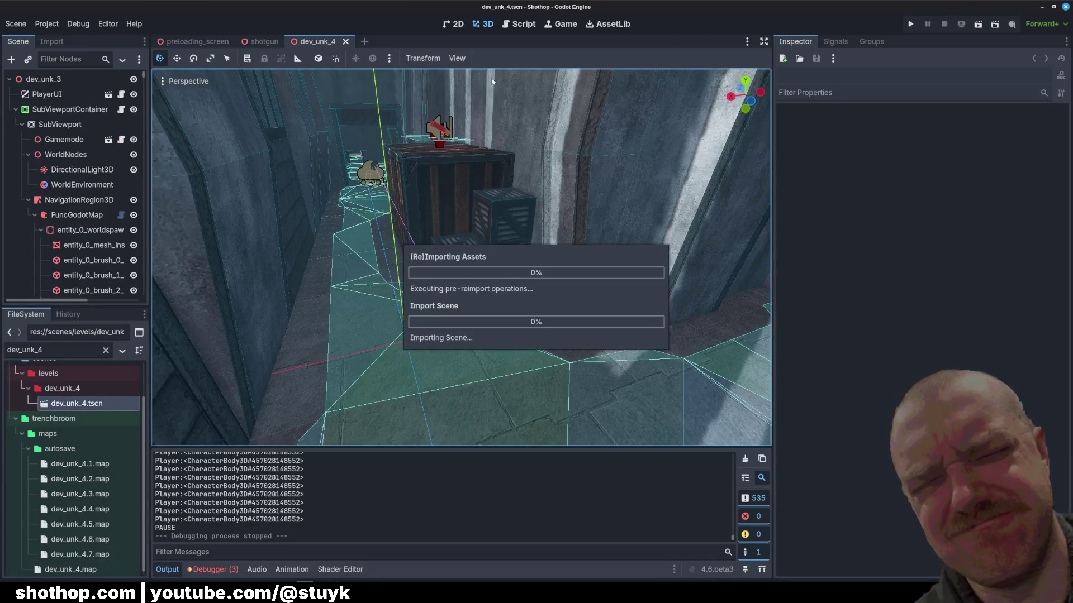
click(975, 25)
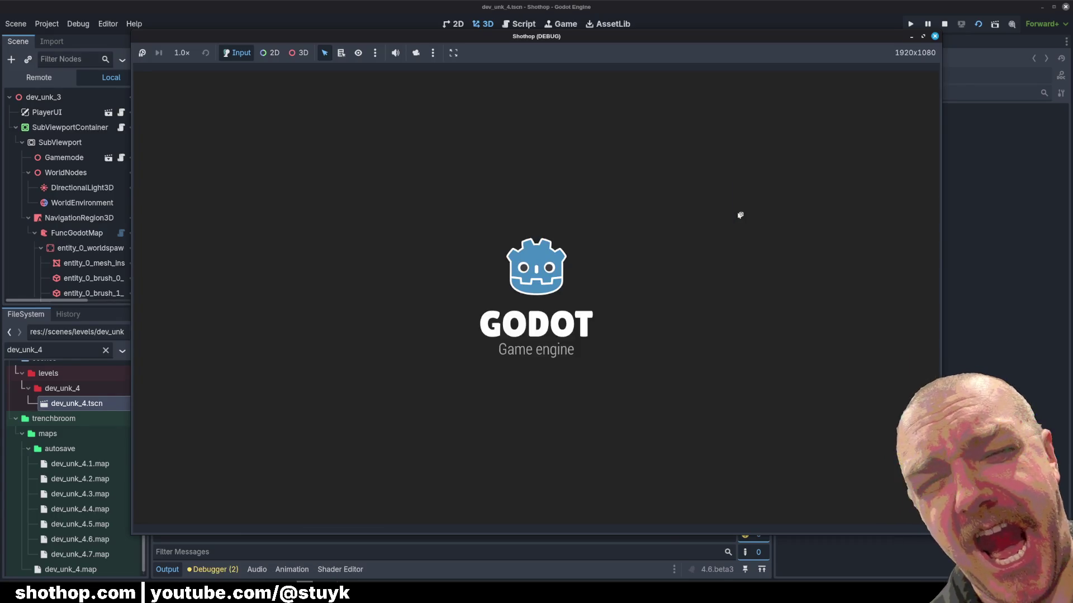
key(w)
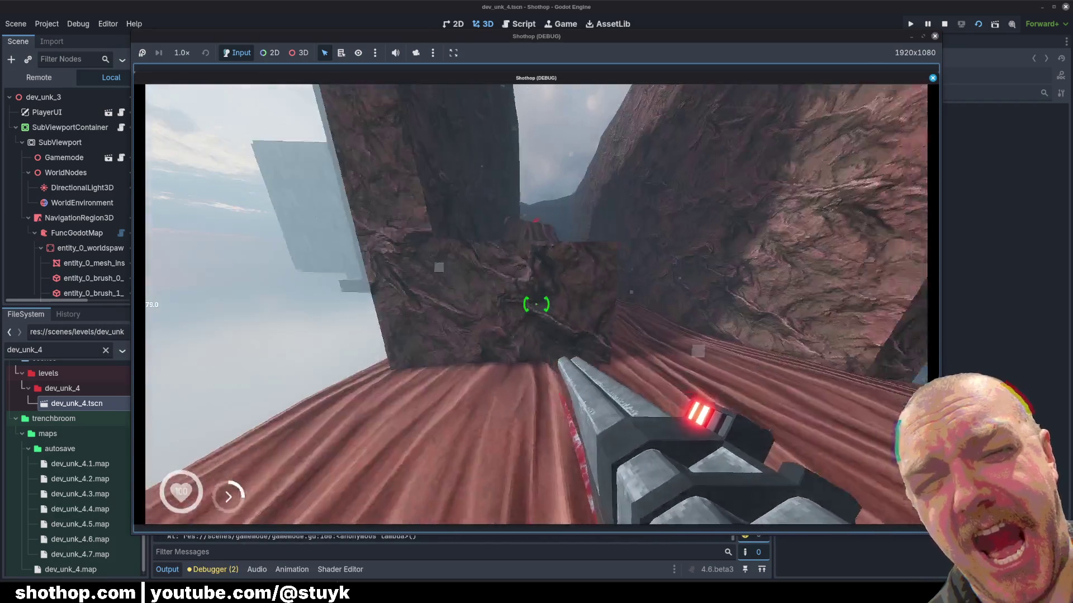
key(w)
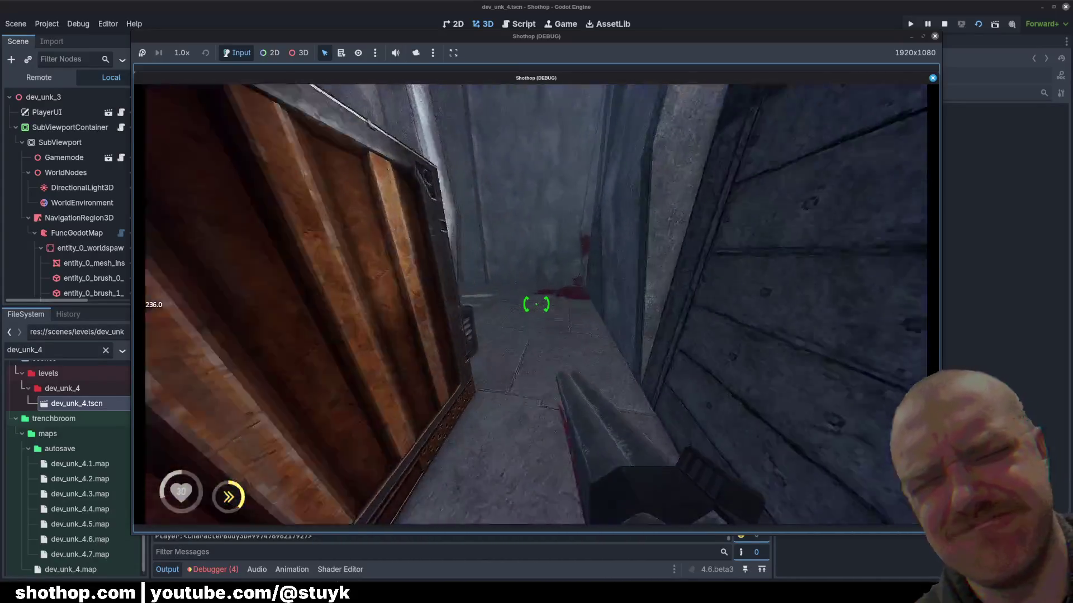
key(Escape)
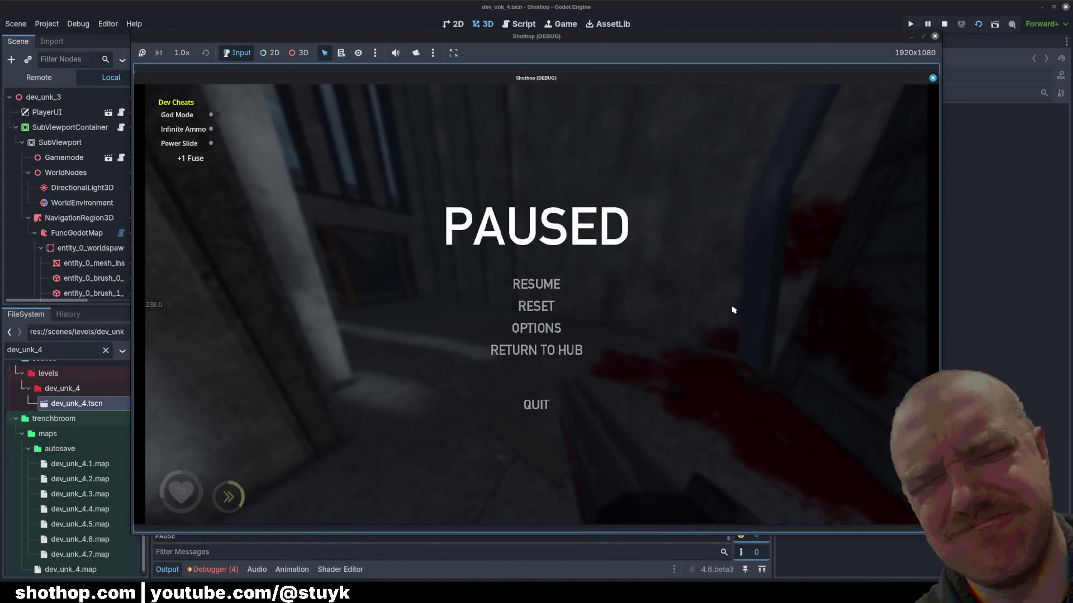
click(944, 24)
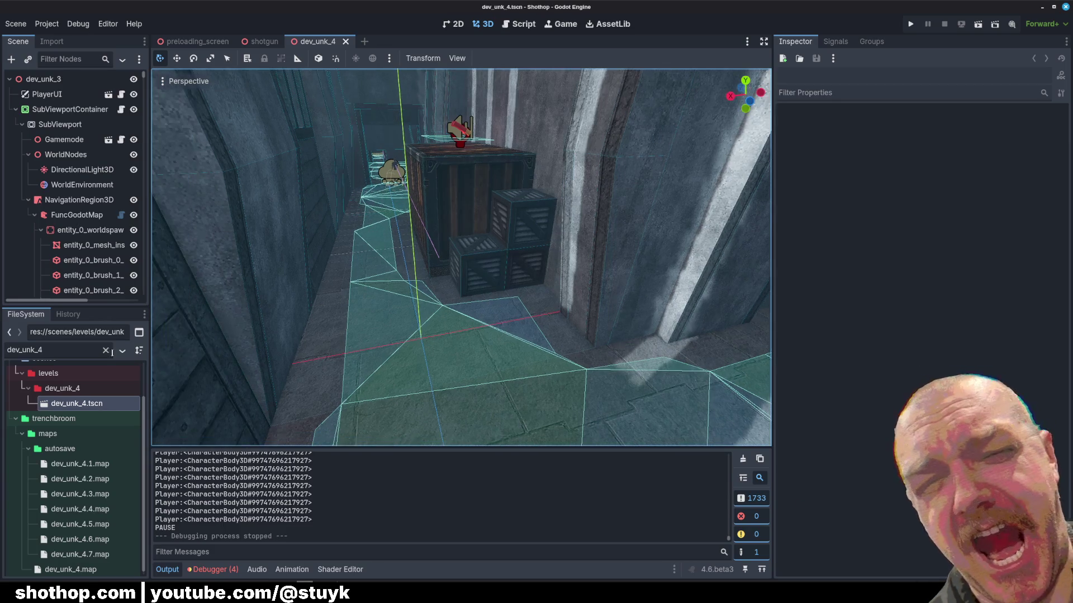
- Filter the FileSystem for shield and place two shield enemies, one near the pillar
click(28, 199)
double_click(51, 344)
text(dev shield)
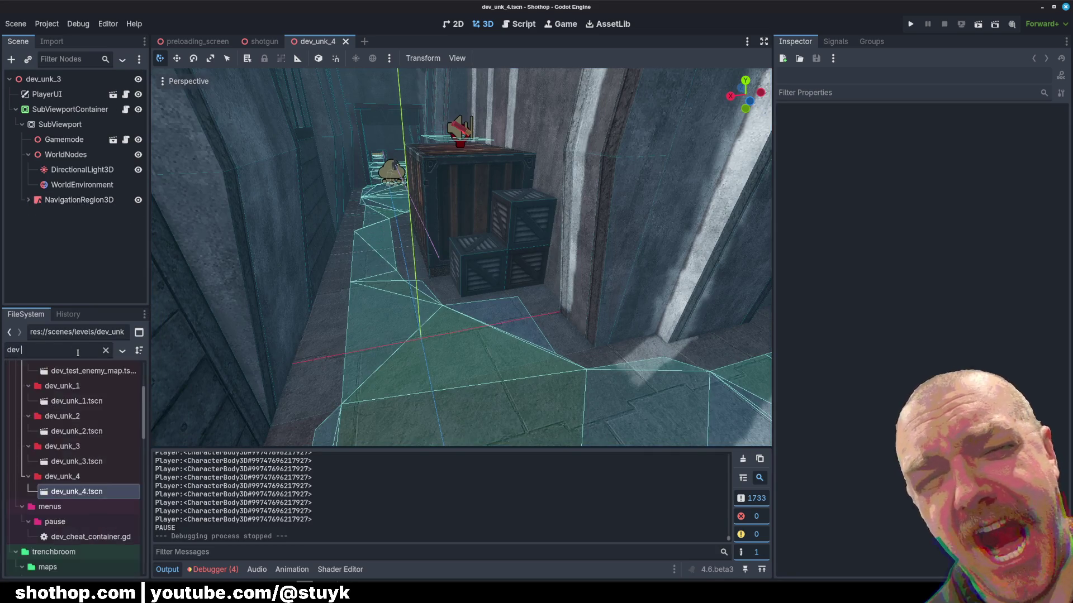
key(Home)
key(Delete)
key(Delete)
key(Delete)
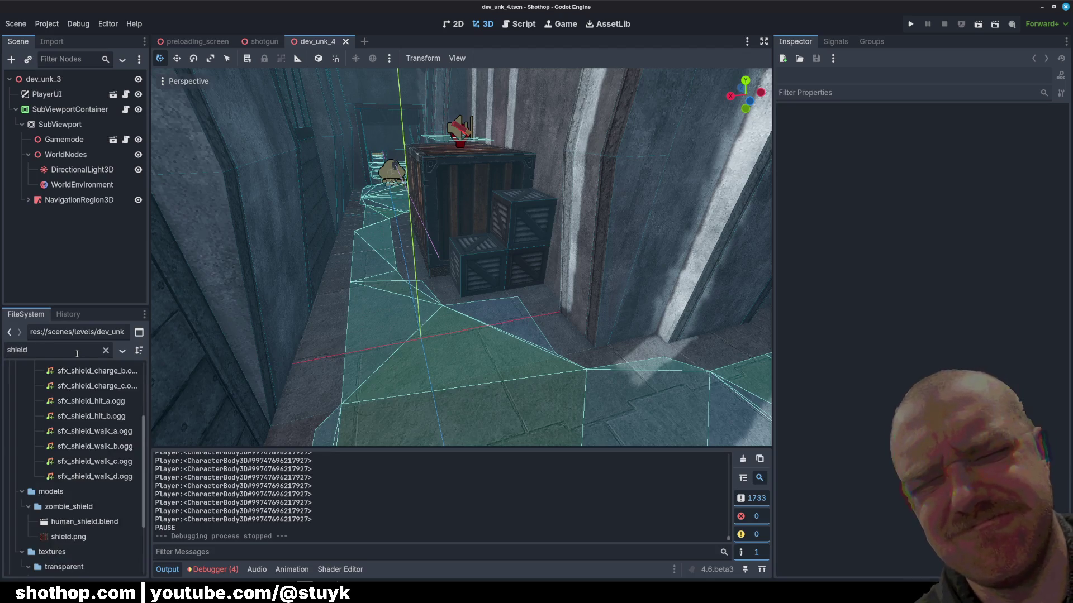
scroll(72, 470, down, 5)
mouse_move(84, 565)
mouse_down()
mouse_move(383, 330)
mouse_move(375, 312)
mouse_up()
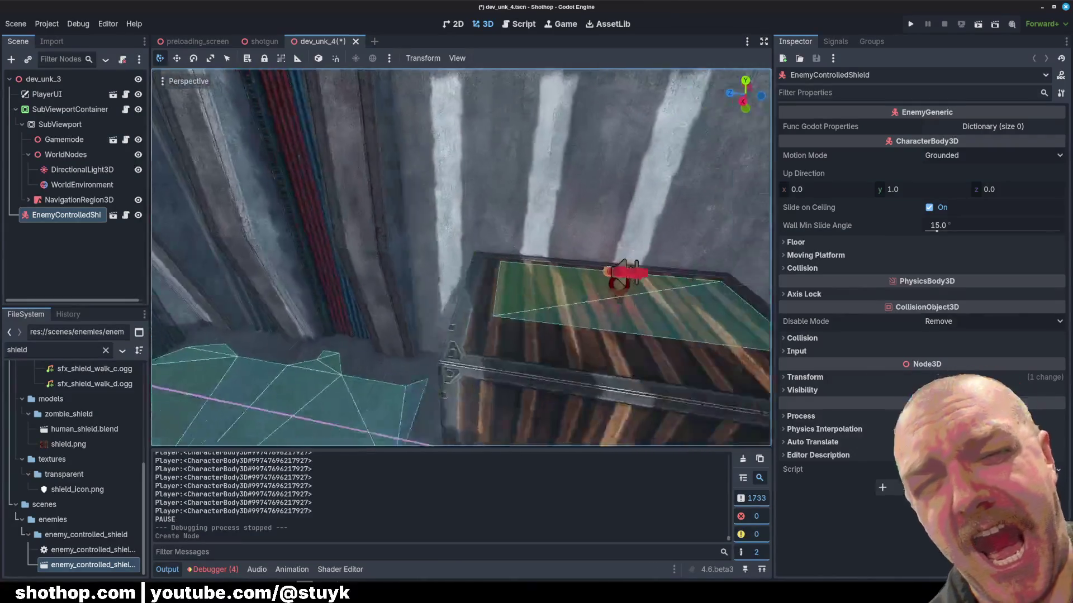
key(w)
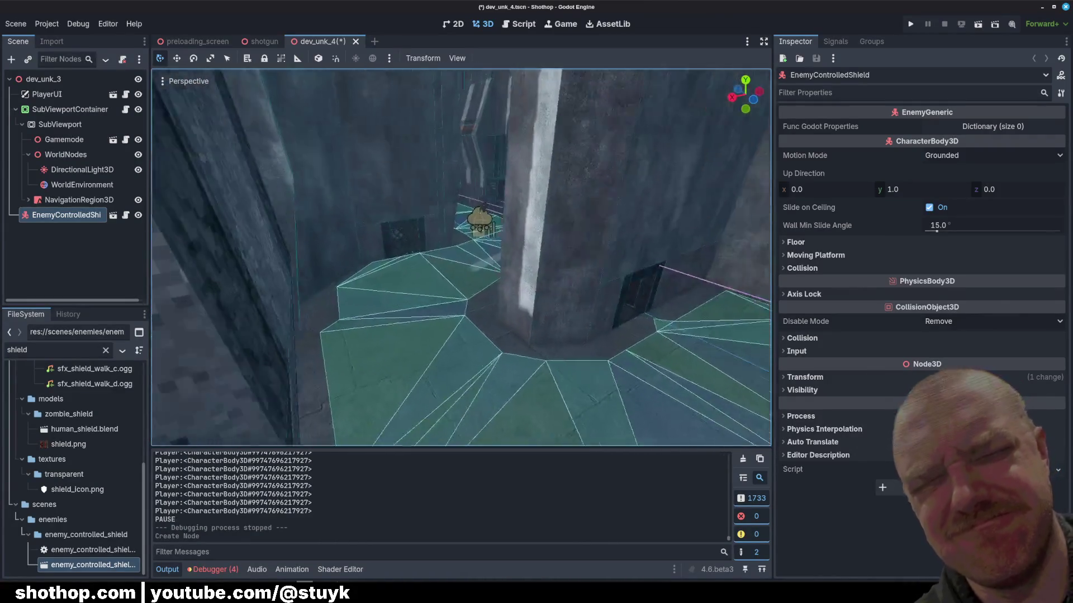
mouse_move(83, 565)
mouse_down()
mouse_move(499, 318)
mouse_move(468, 244)
mouse_move(456, 292)
mouse_up()
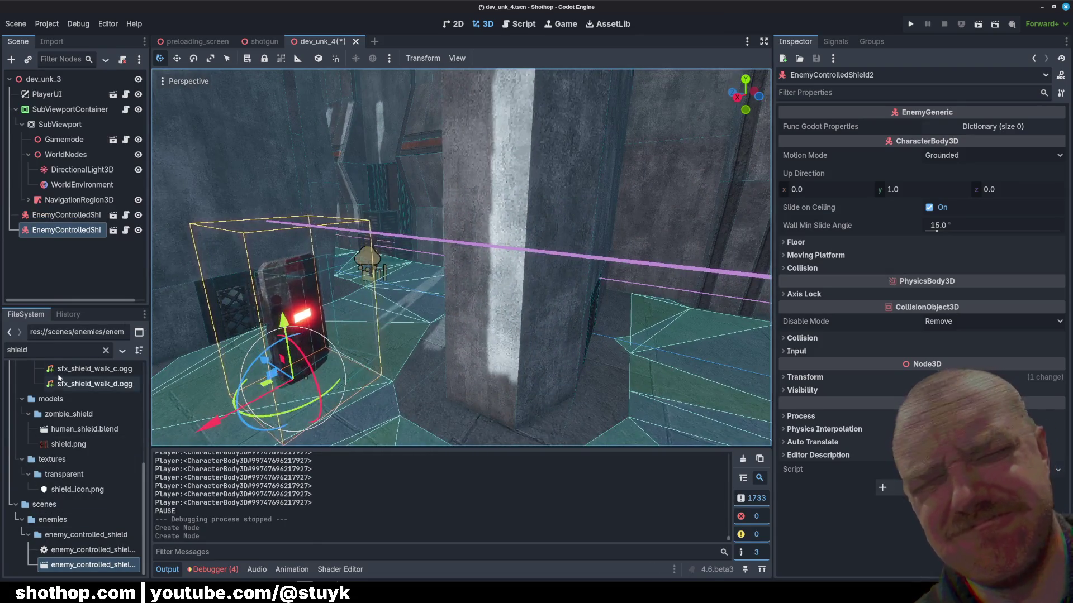
- Filter for arcane and place an arcane enemy up on the ledge
double_click(63, 349)
text(arcane)
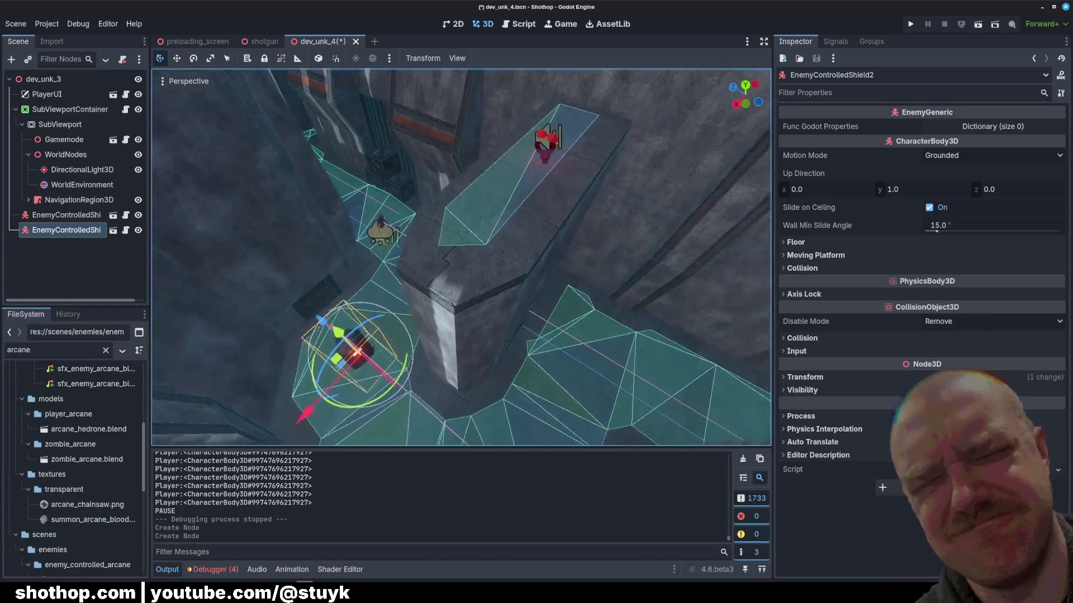
scroll(82, 531, down, 5)
mouse_move(87, 463)
mouse_down()
mouse_move(143, 447)
mouse_move(391, 268)
mouse_move(534, 316)
mouse_move(480, 319)
mouse_move(502, 402)
mouse_move(352, 343)
mouse_up()
key(f)
mouse_move(474, 275)
mouse_down()
mouse_move(447, 425)
mouse_move(503, 420)
mouse_up()
mouse_move(495, 322)
mouse_down()
mouse_move(491, 240)
mouse_move(491, 263)
mouse_move(414, 235)
mouse_up()
scroll(413, 251, up, 3)
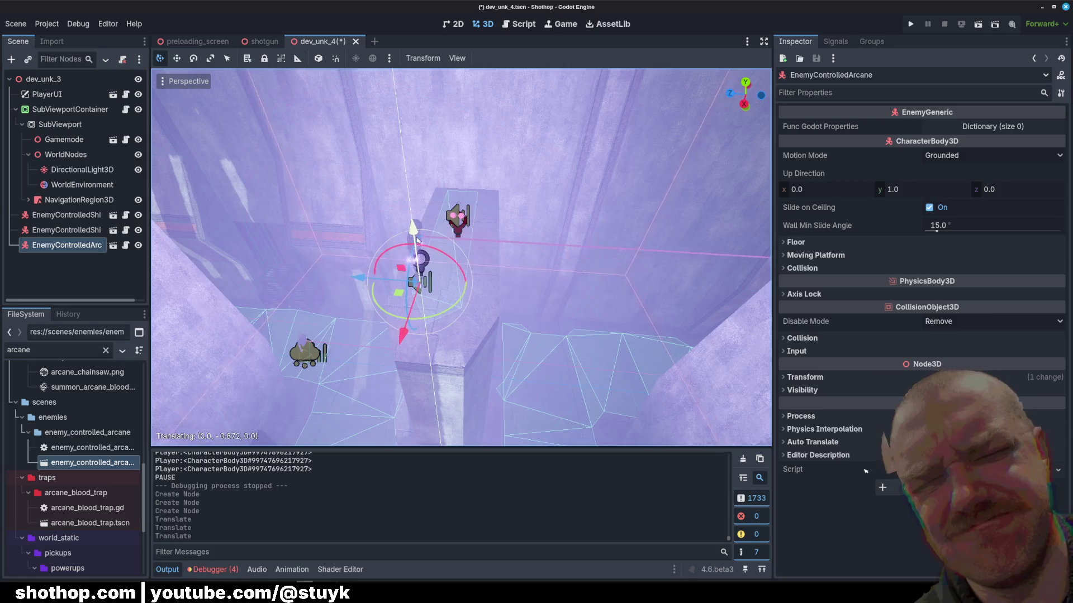
scroll(480, 266, up, 3)
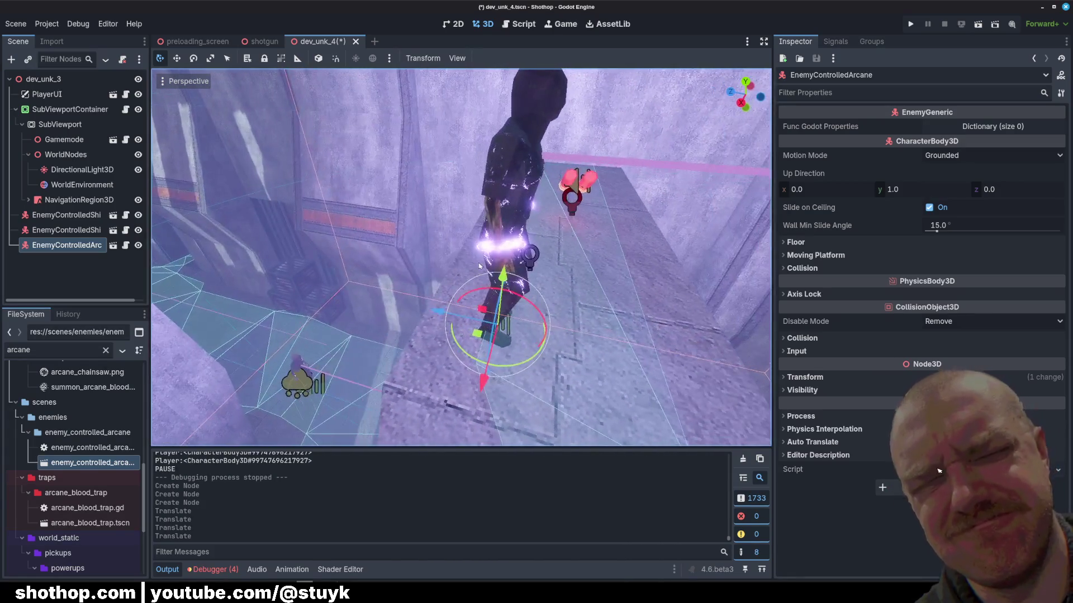
- Duplicate the arcane enemy onto the lower-left platform and save the scene
right_click(498, 261)
key(w)
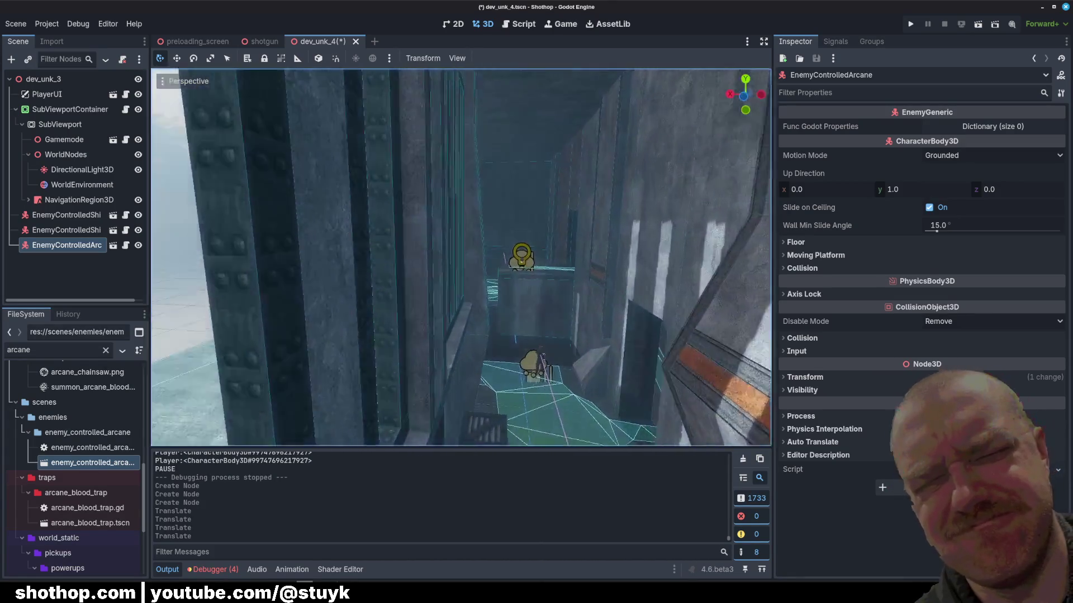
scroll(462, 257, up, 2)
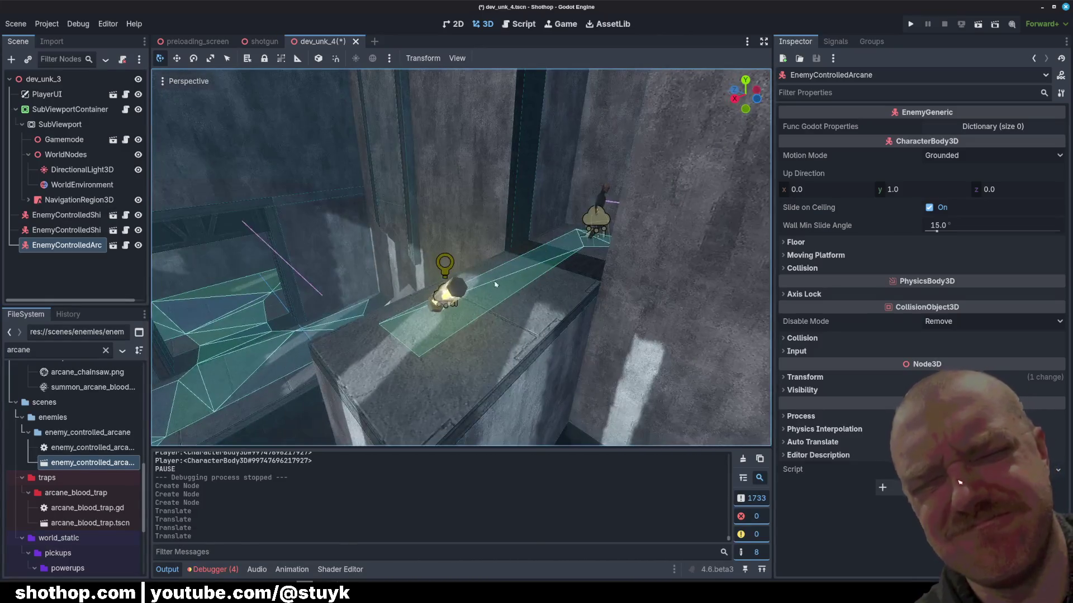
key(ctrl+v)
key(ctrl+z)
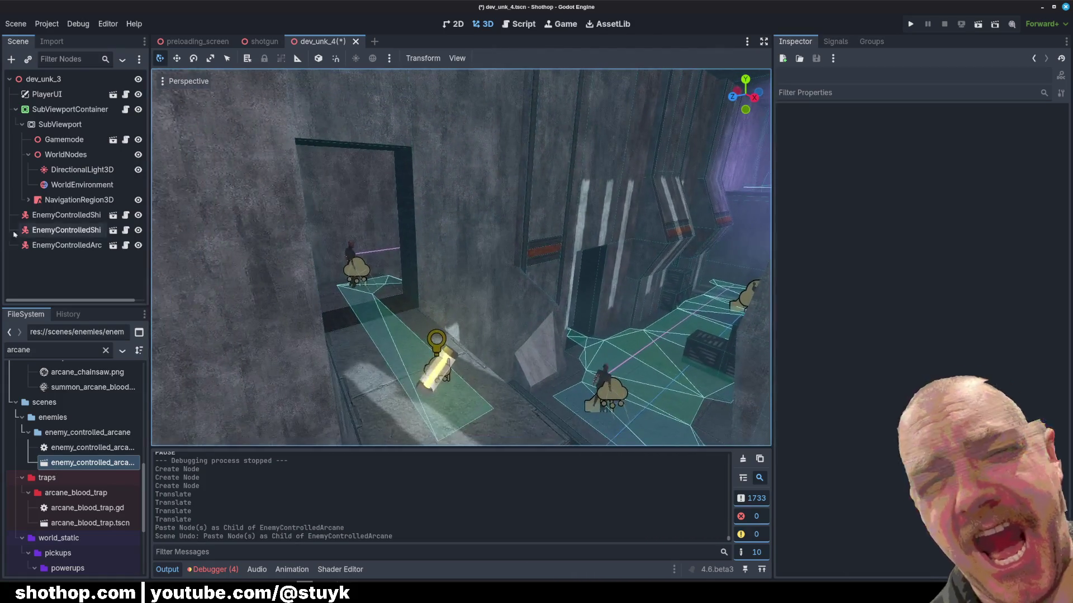
key(ctrl+d)
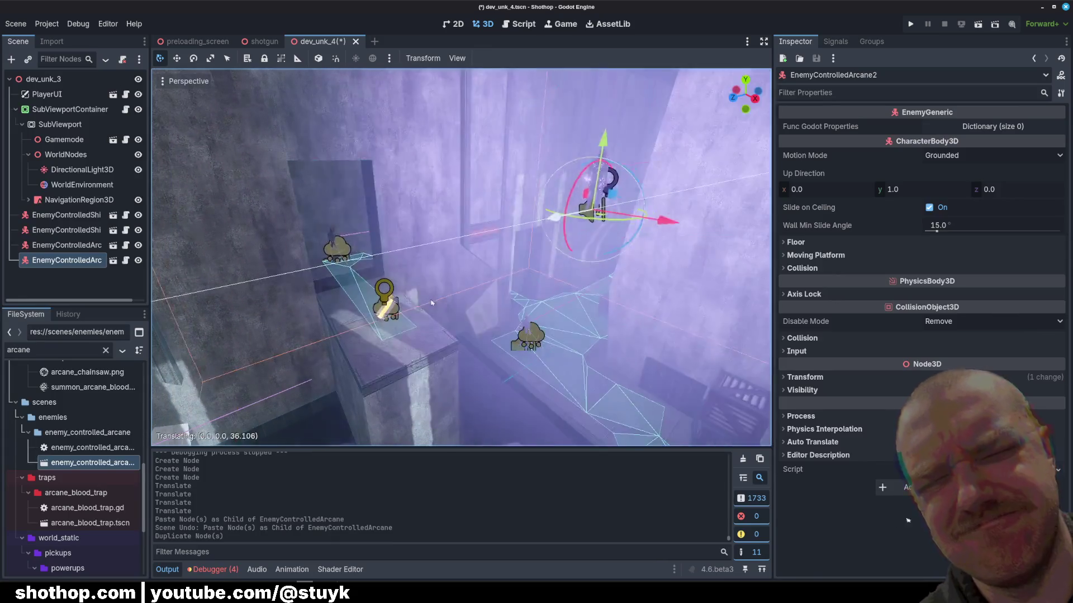
mouse_move(542, 251)
mouse_down()
mouse_move(458, 198)
mouse_move(453, 241)
mouse_move(319, 262)
mouse_up()
mouse_move(393, 298)
mouse_down()
mouse_move(425, 421)
mouse_move(381, 323)
mouse_up()
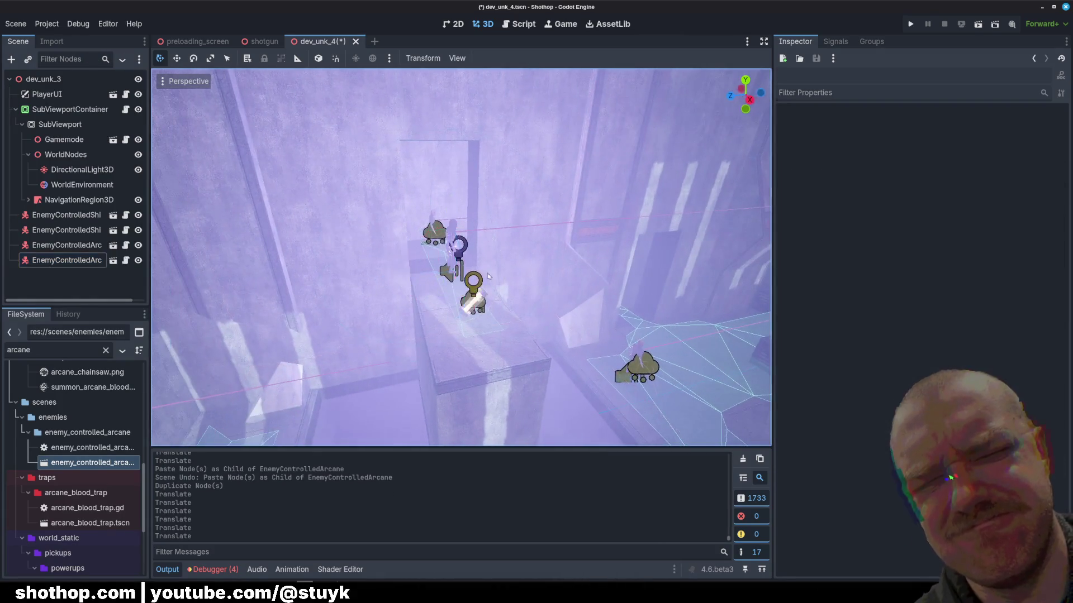
key(ctrl+s)
double_click(62, 351)
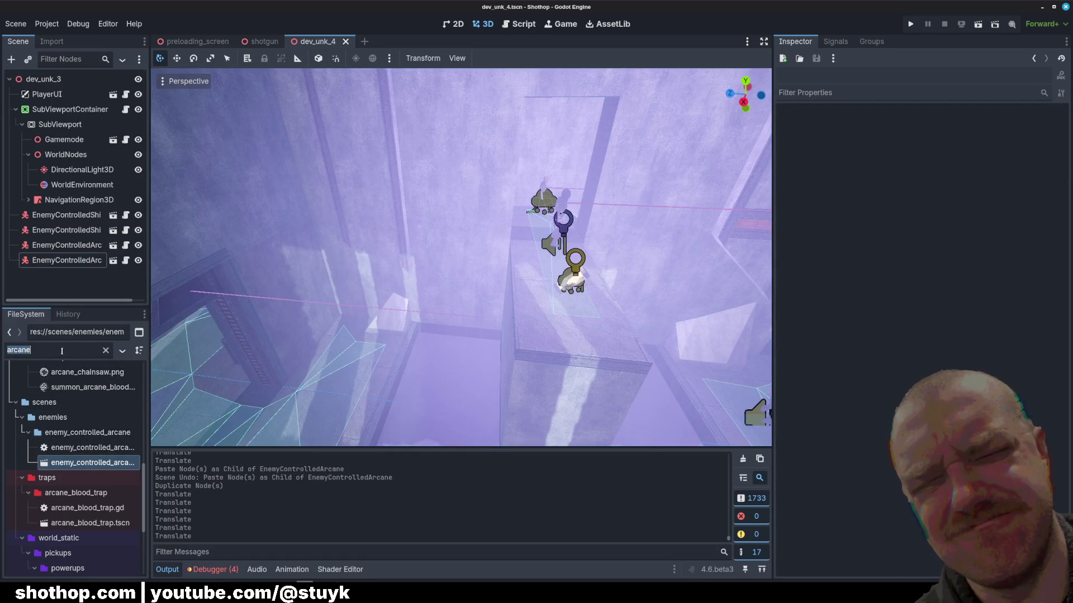
- Filter for shoot and place a shooter enemy down on the floor
text(shoot)
drag(89, 475, 369, 390)
drag(361, 168, 418, 363)
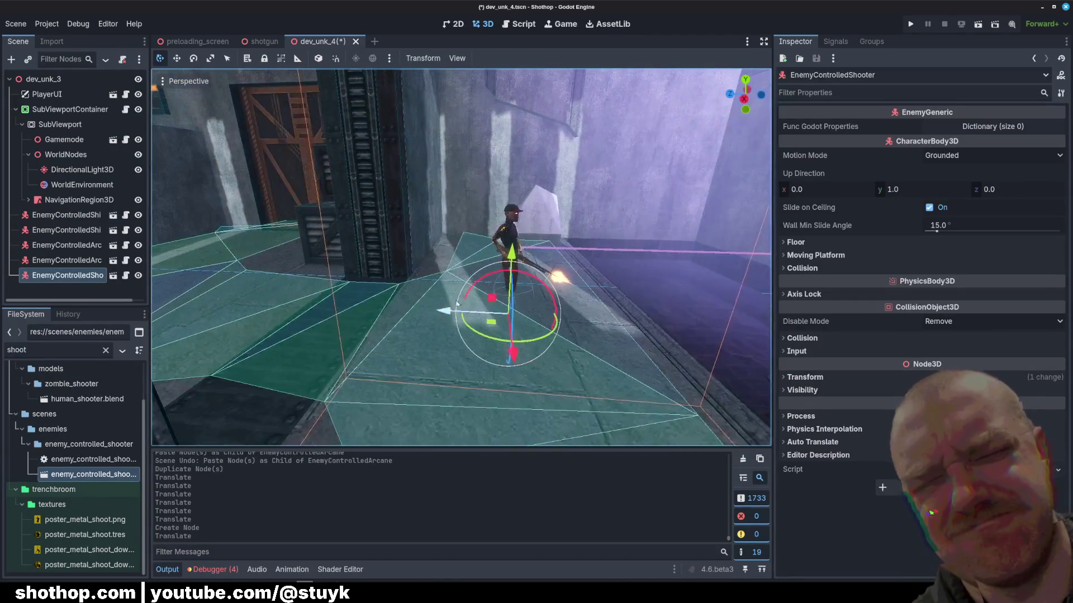
- Add another shooter on the walkway in front of the rusted door, then start a playtest
key(ctrl+d)
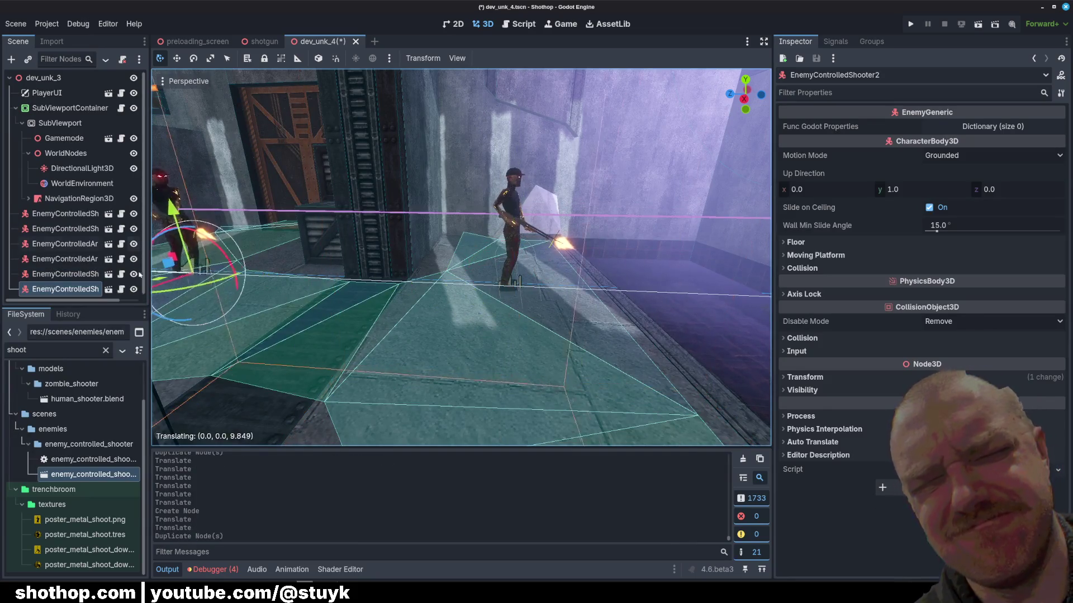
key(w)
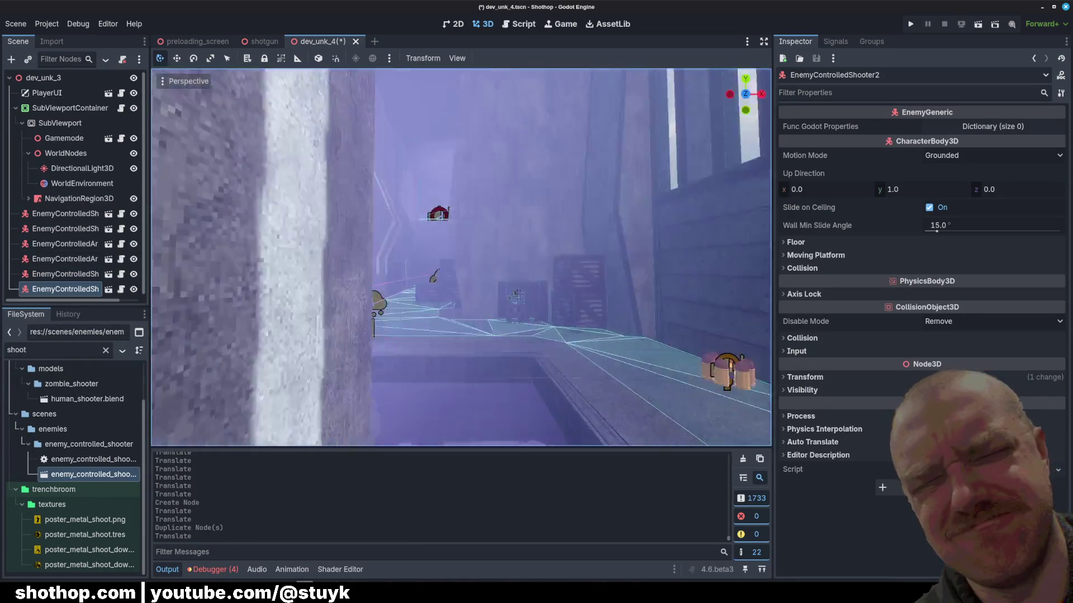
key(w)
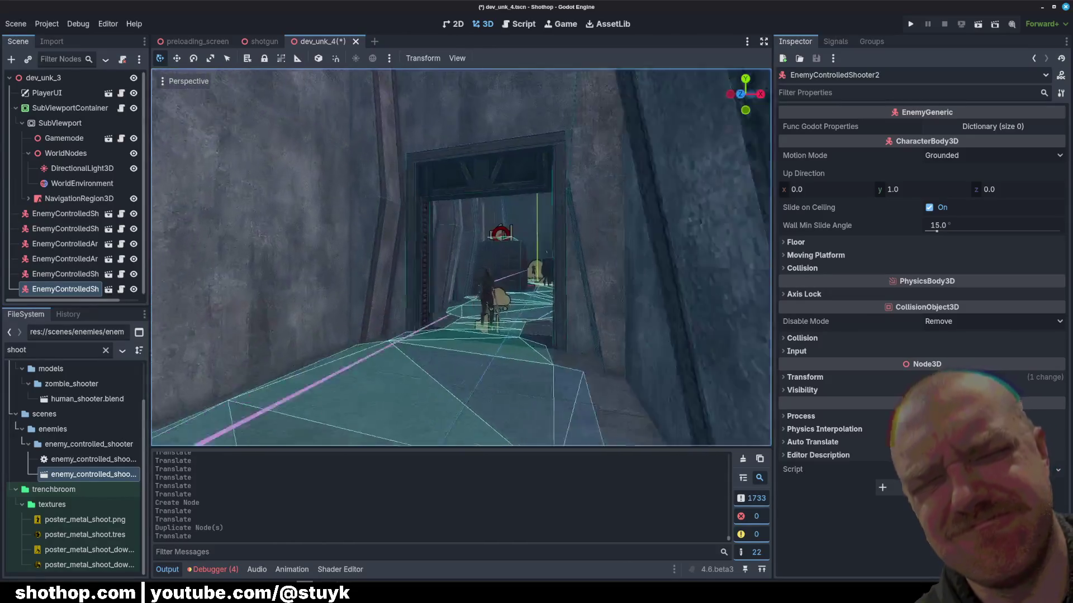
key(w)
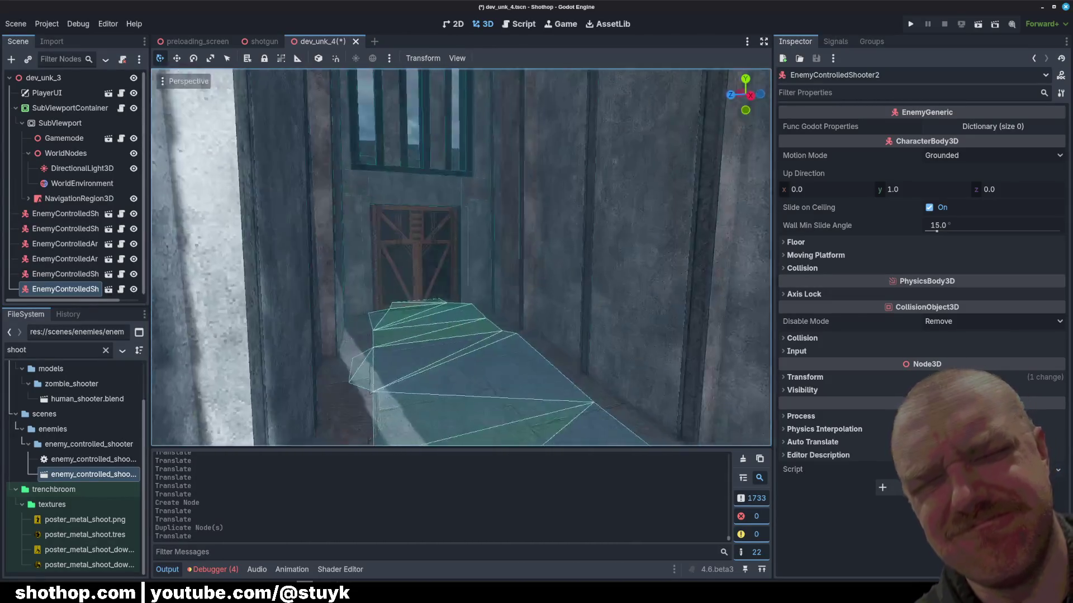
key(ctrl+v)
key(ctrl+z)
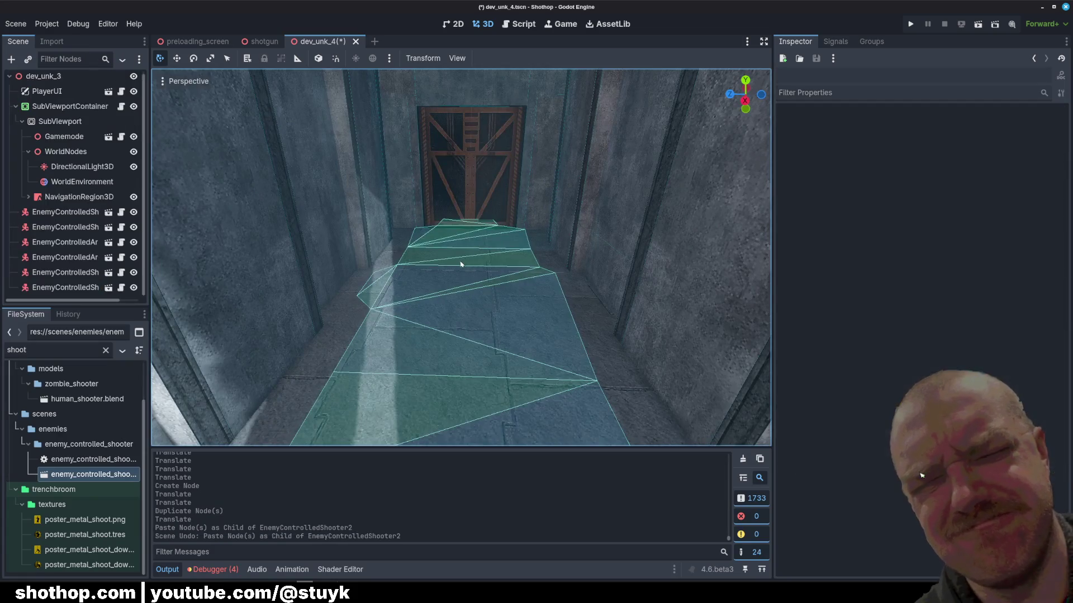
drag(453, 312, 452, 312)
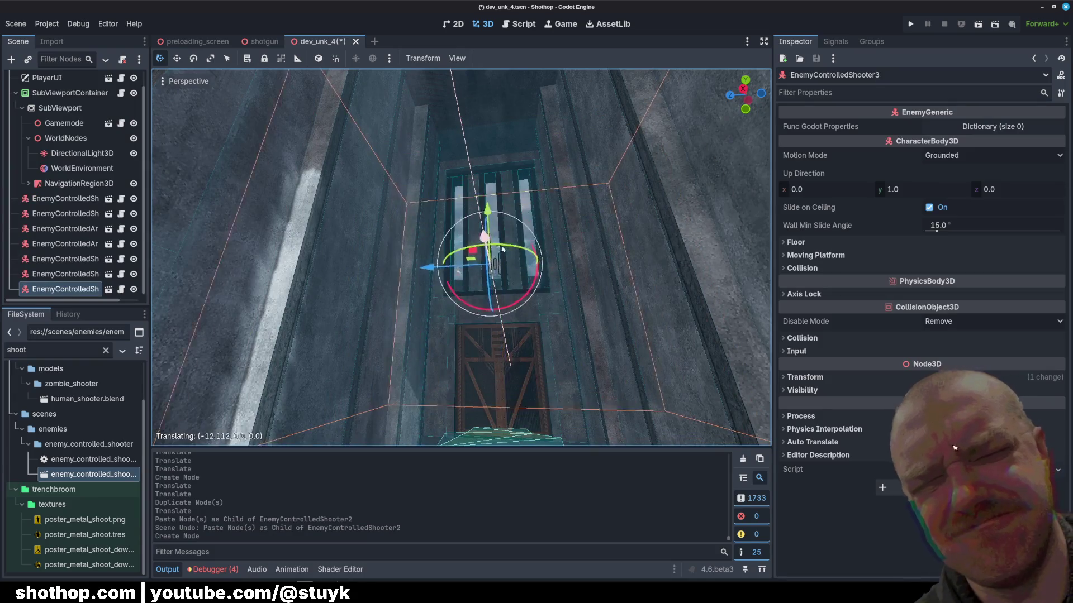
drag(501, 252, 503, 176)
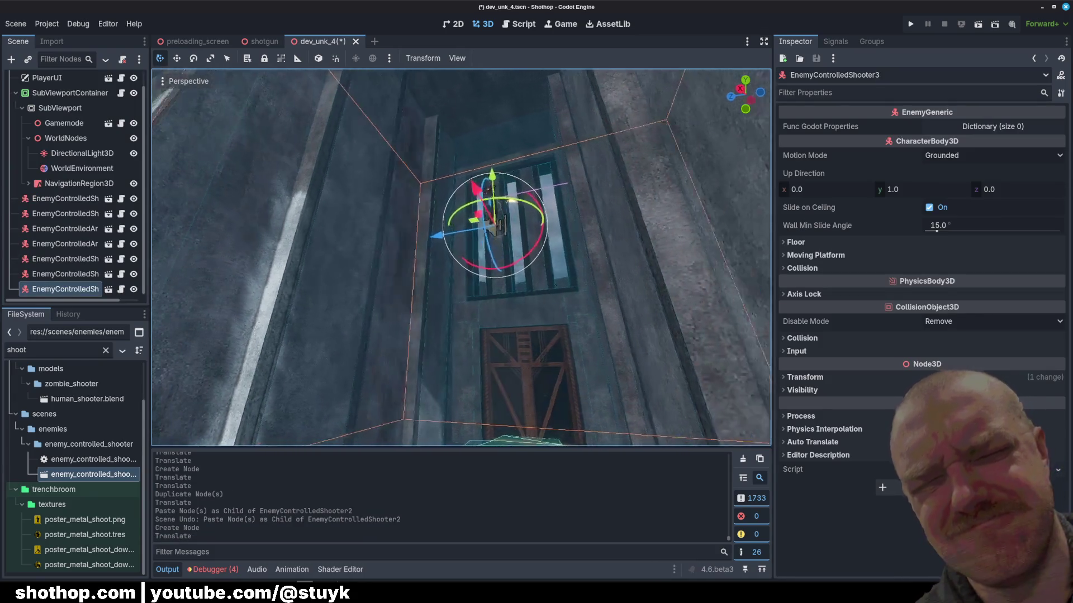
drag(478, 319, 476, 358)
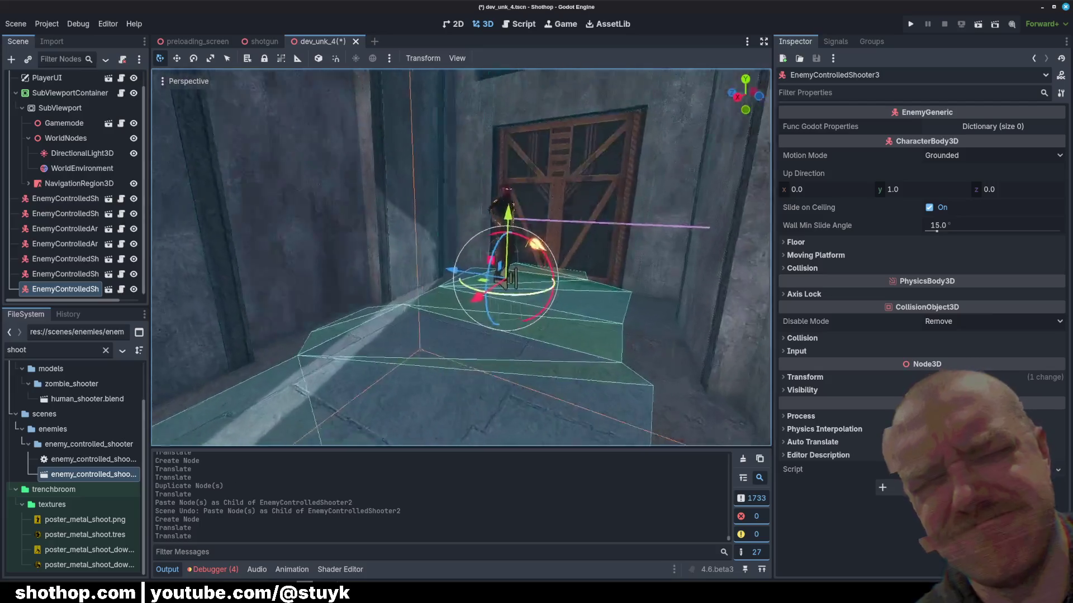
drag(400, 228, 400, 227)
key(F5)
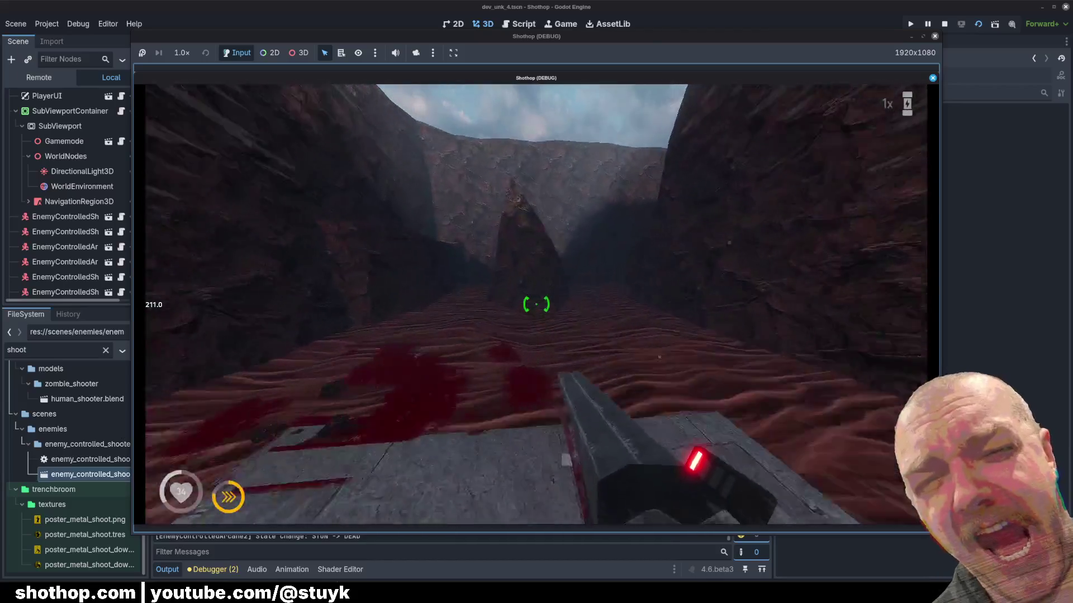
- Pause the Shothop playtest and bring the dev_unk_4 editor view back to front
key(Escape)
mouse_move(351, 507)
click(261, 553)
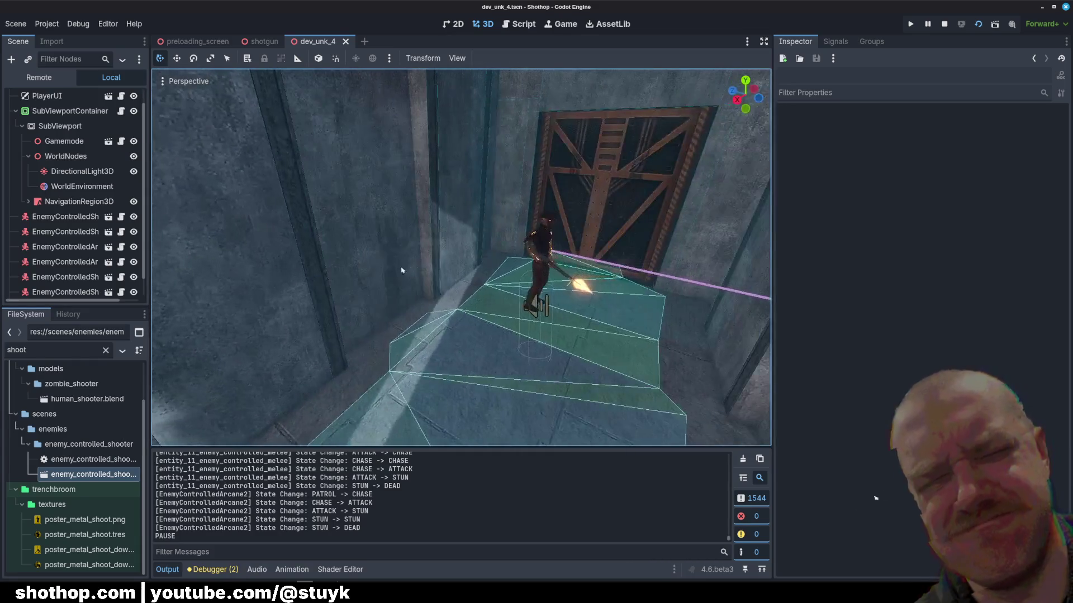
- Duplicate the third shooter enemy and move the copy toward the level centre
click(62, 216)
scroll(62, 259, down, 1)
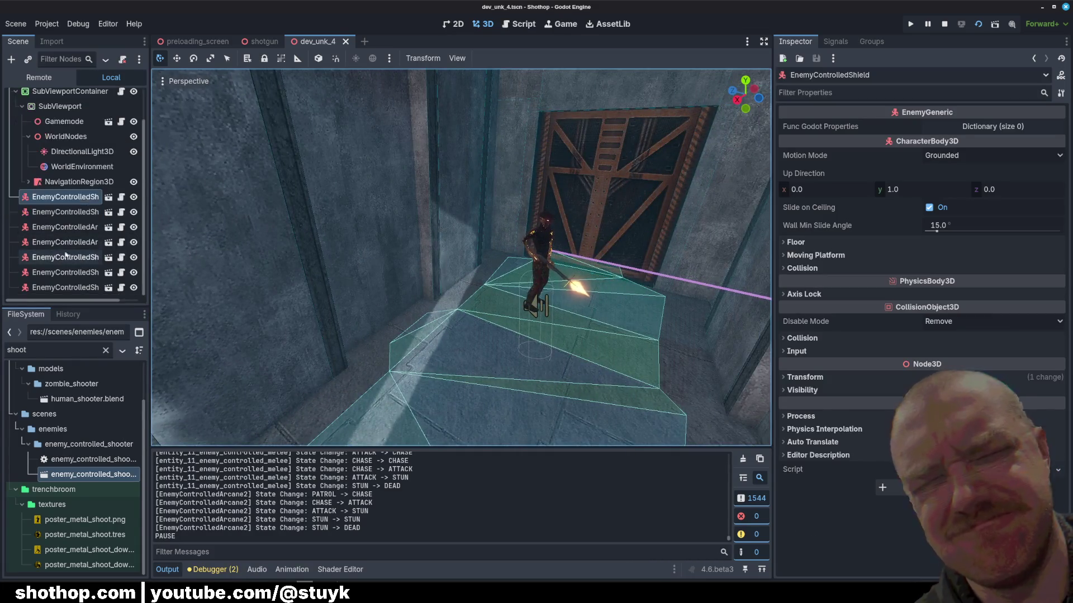
click(63, 227)
click(64, 257)
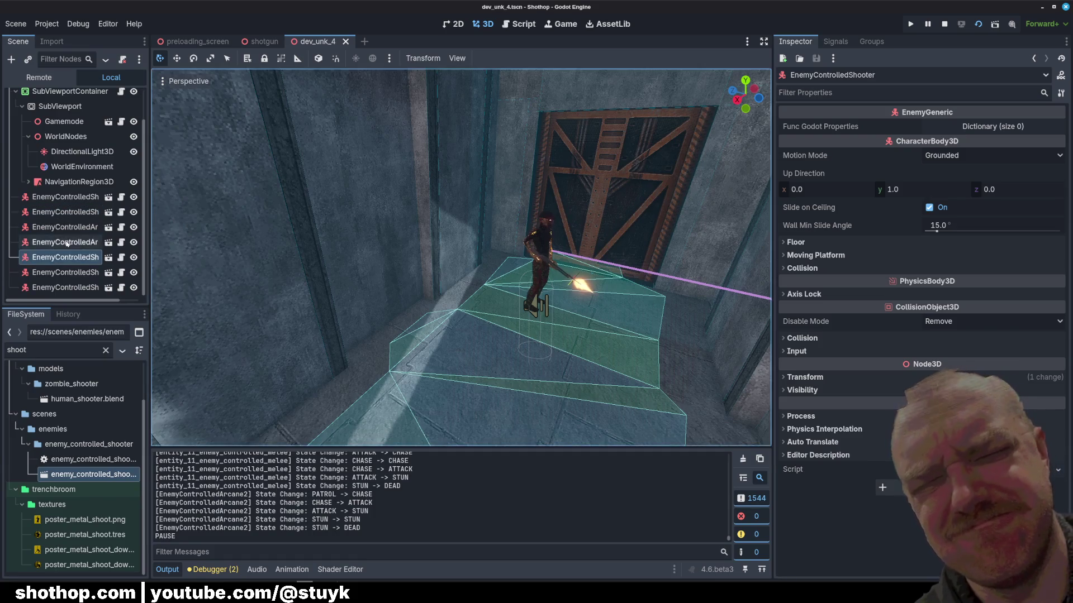
click(64, 272)
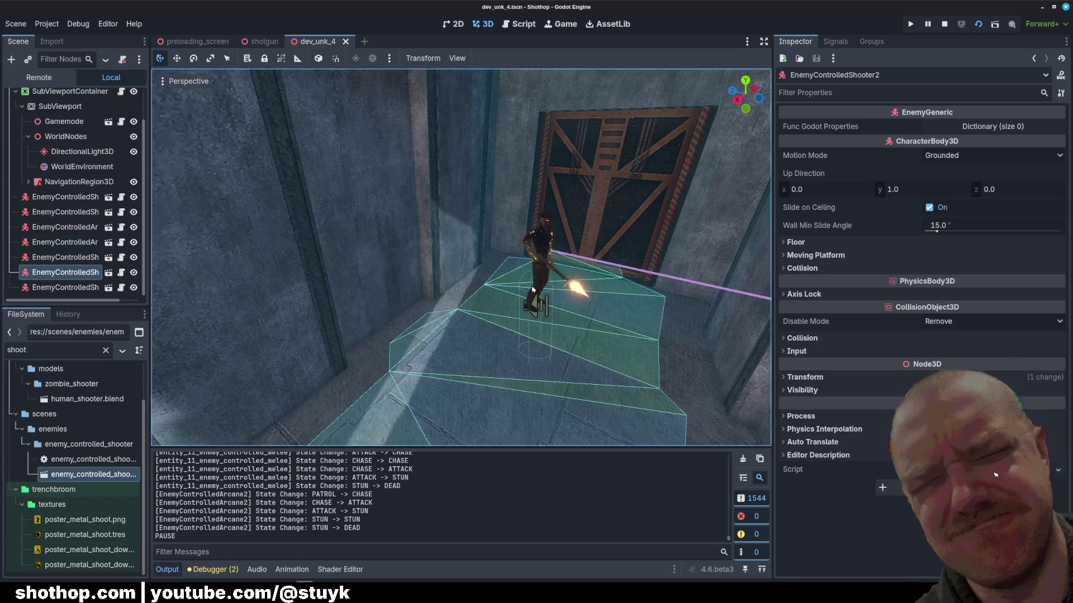
click(537, 252)
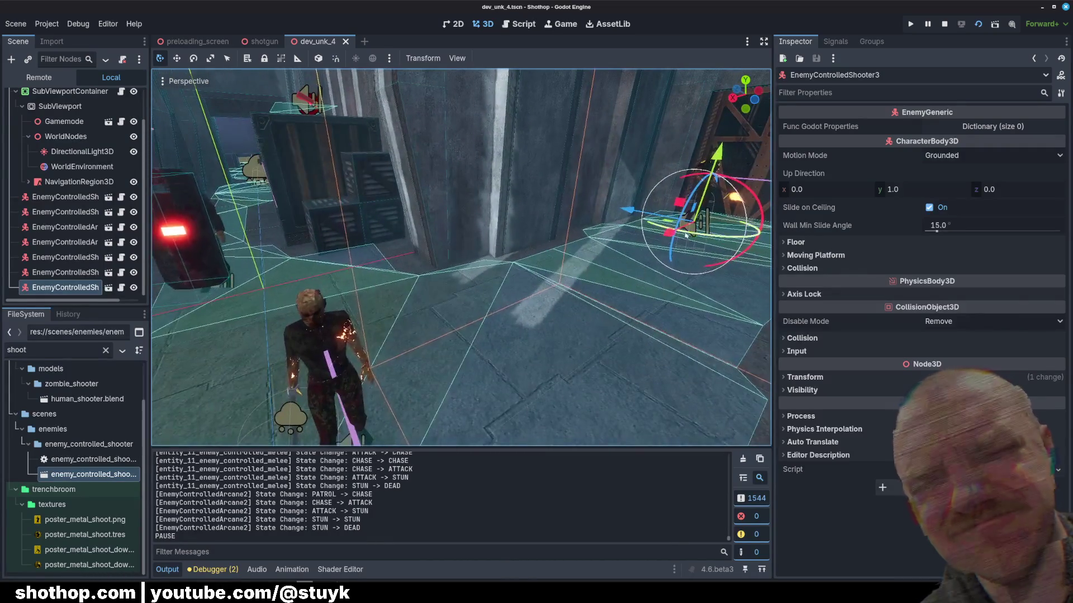
key(ctrl+d)
drag(672, 233, 575, 263)
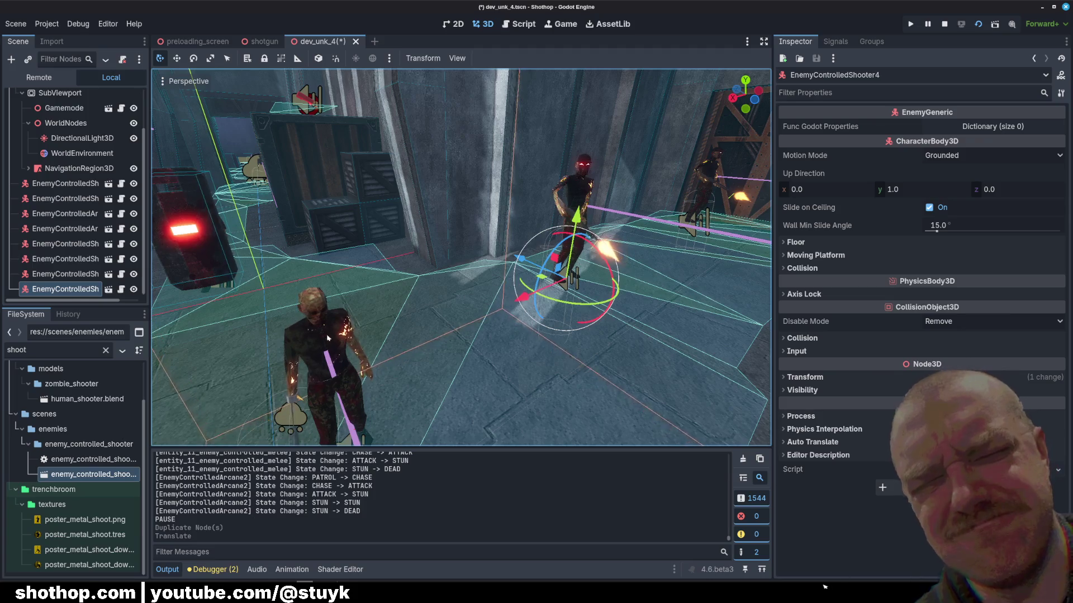
- Make two copies of the melee enemy and place them beside the crate
click(263, 385)
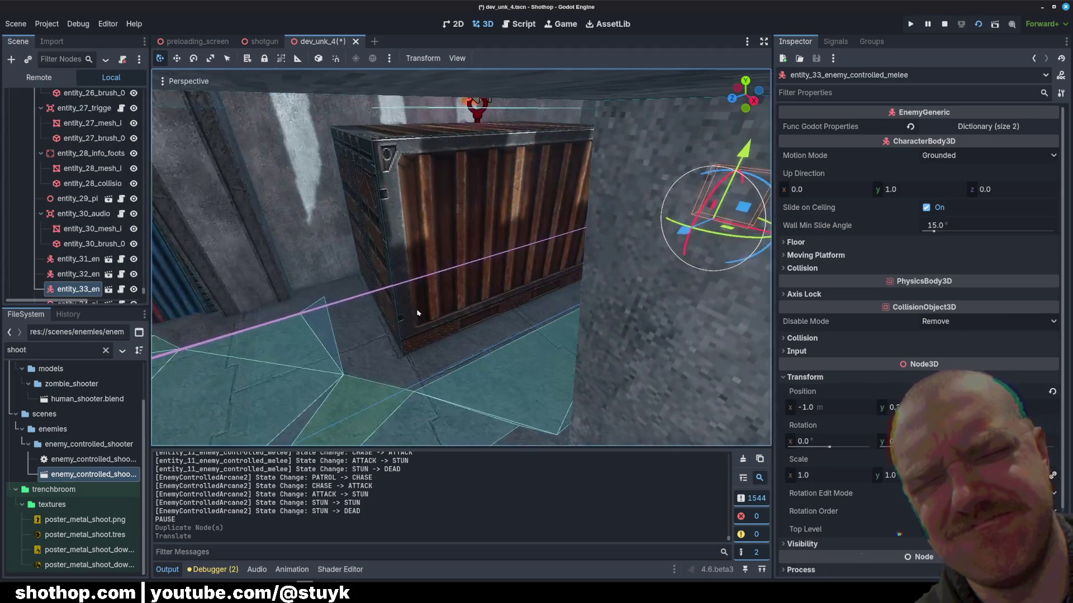
key(ctrl+d)
drag(686, 241, 335, 380)
key(ctrl+d)
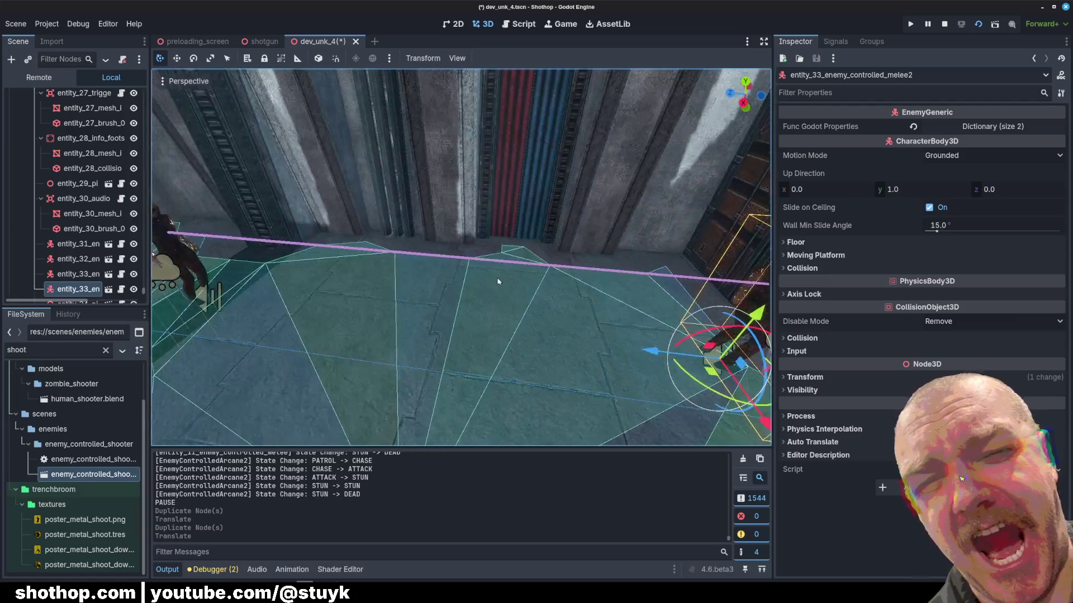
drag(676, 366, 391, 329)
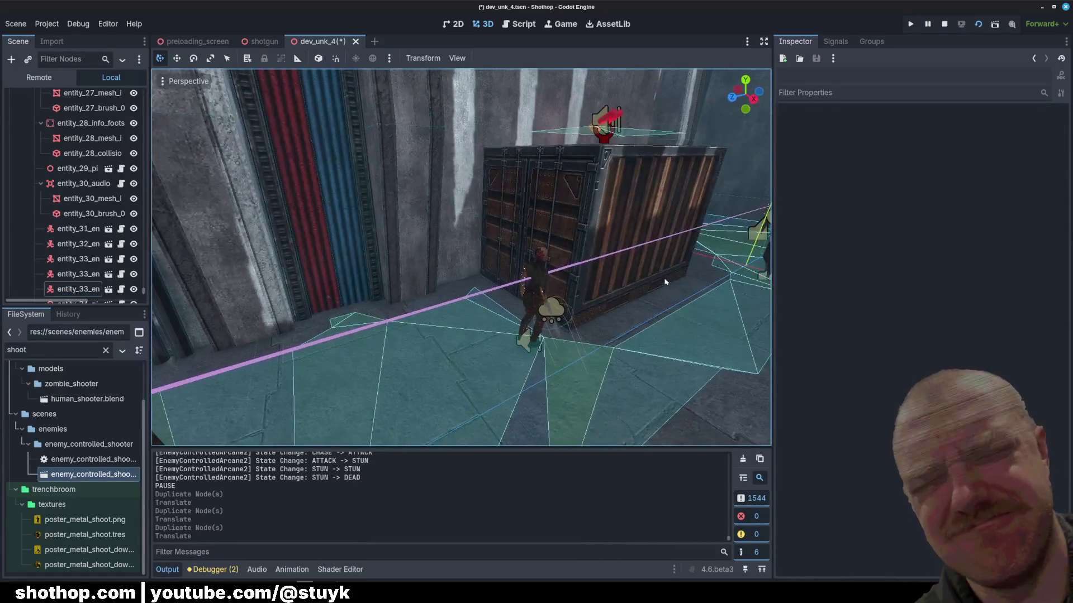
- Duplicate the enemy near the crate and position the shield enemy copy along the floor
click(666, 262)
key(ctrl+d)
mouse_move(643, 274)
mouse_down()
mouse_move(510, 335)
mouse_move(687, 397)
mouse_up()
drag(589, 312, 589, 313)
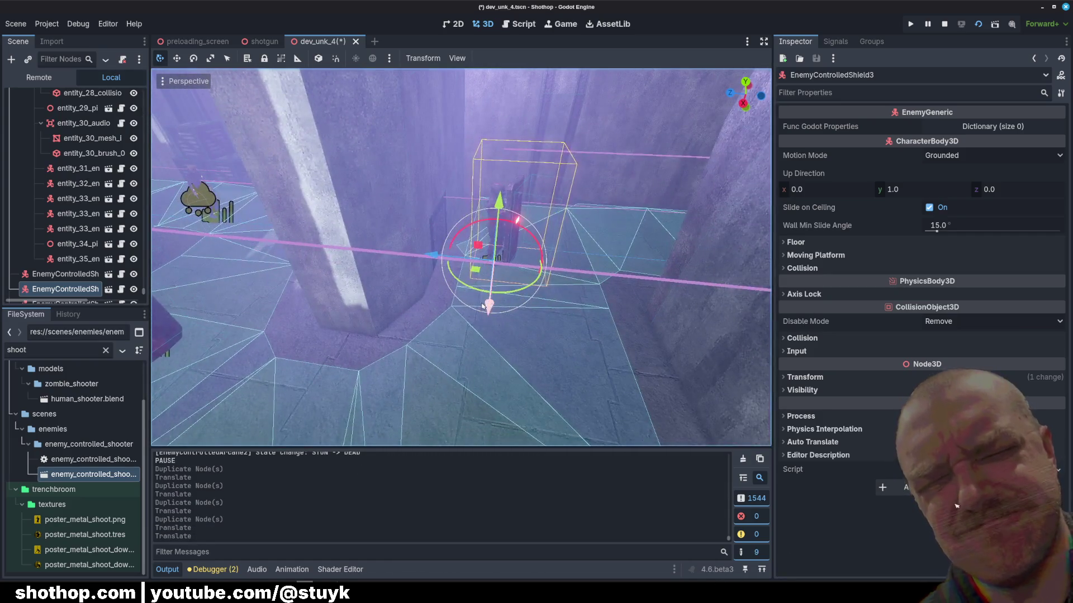
drag(482, 306, 486, 386)
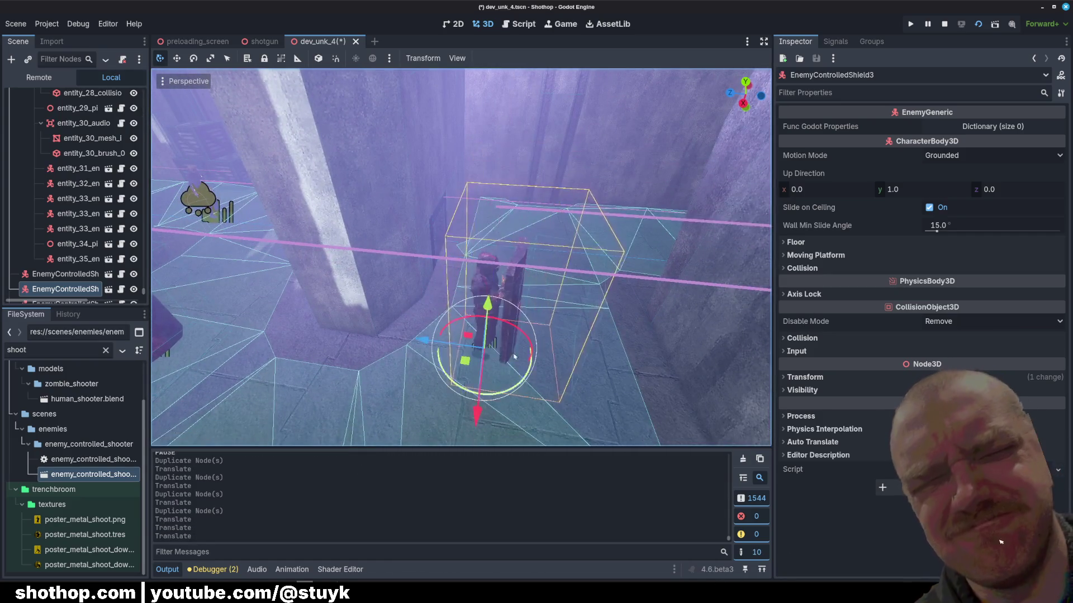
drag(555, 384, 525, 425)
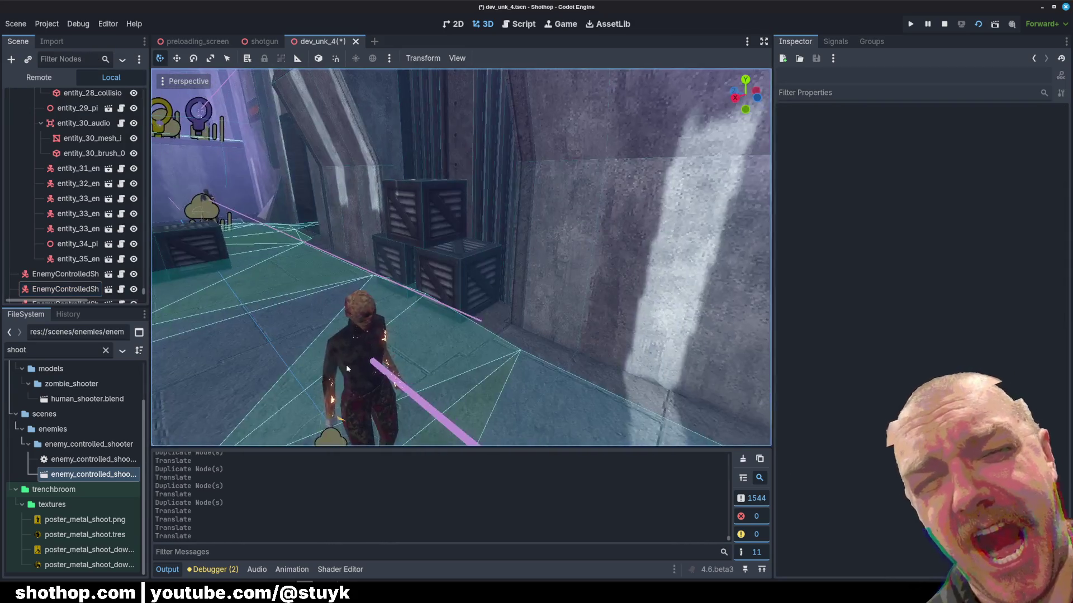
- Duplicate the walkway melee enemy and spread the copies along the walkway
click(368, 389)
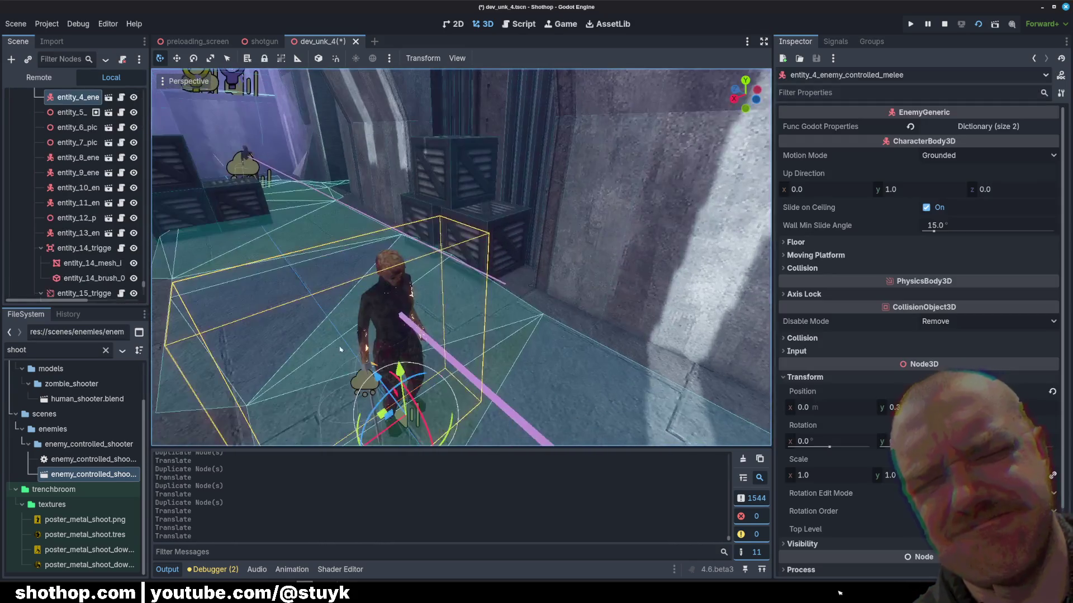
key(ctrl+d)
drag(383, 391, 728, 540)
key(ctrl+d)
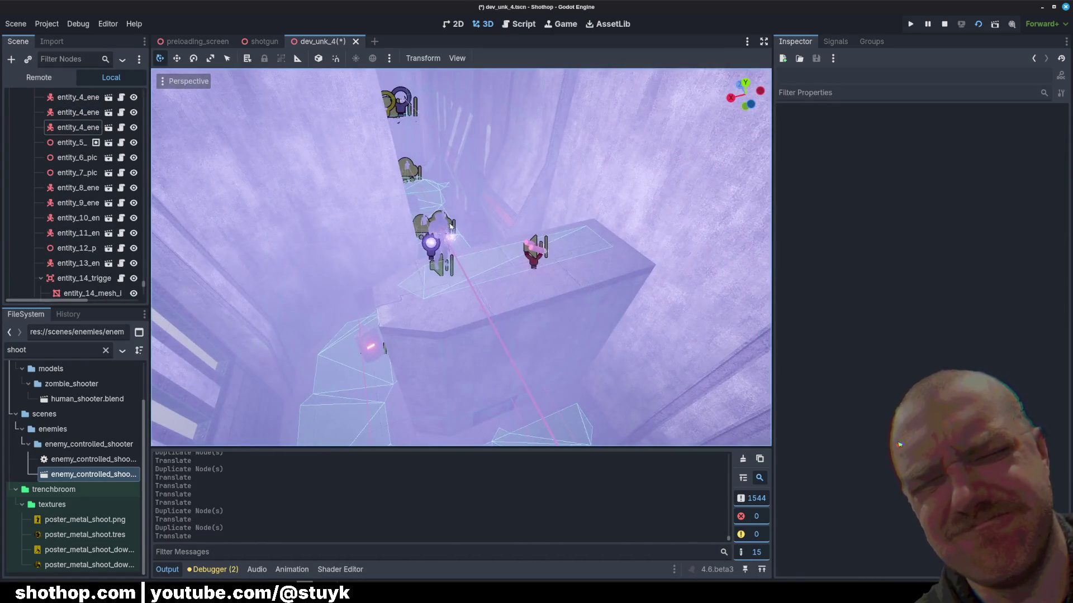
- Duplicate an enemy on the ledge and set the copy further along it
click(422, 275)
key(ctrl+d)
drag(430, 268, 422, 275)
click(422, 275)
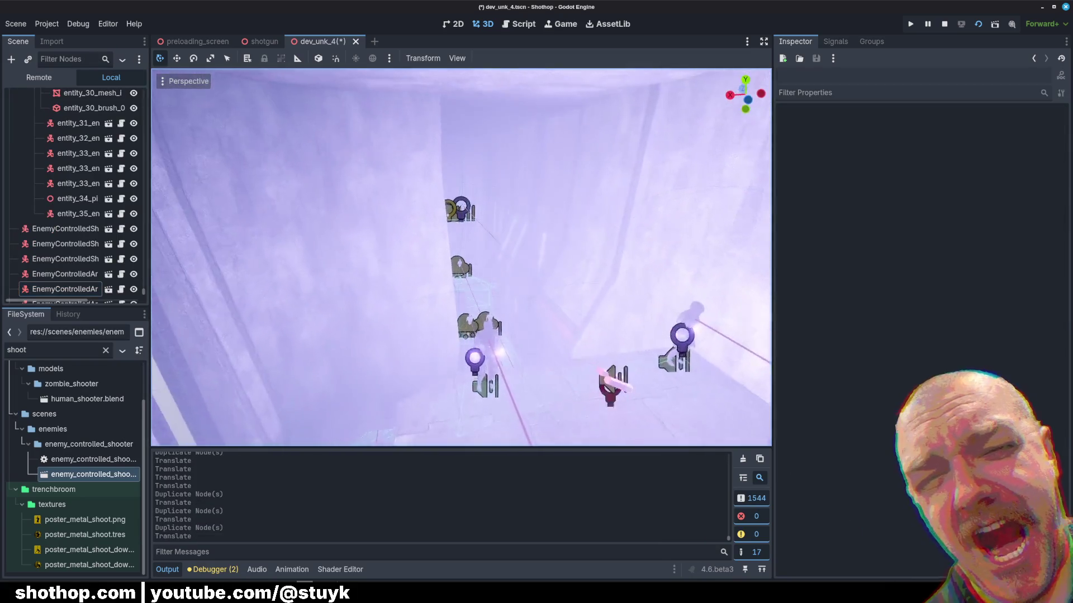
- Duplicate the arcane enemy on the ledge and slide the copy along the ledge
key(w)
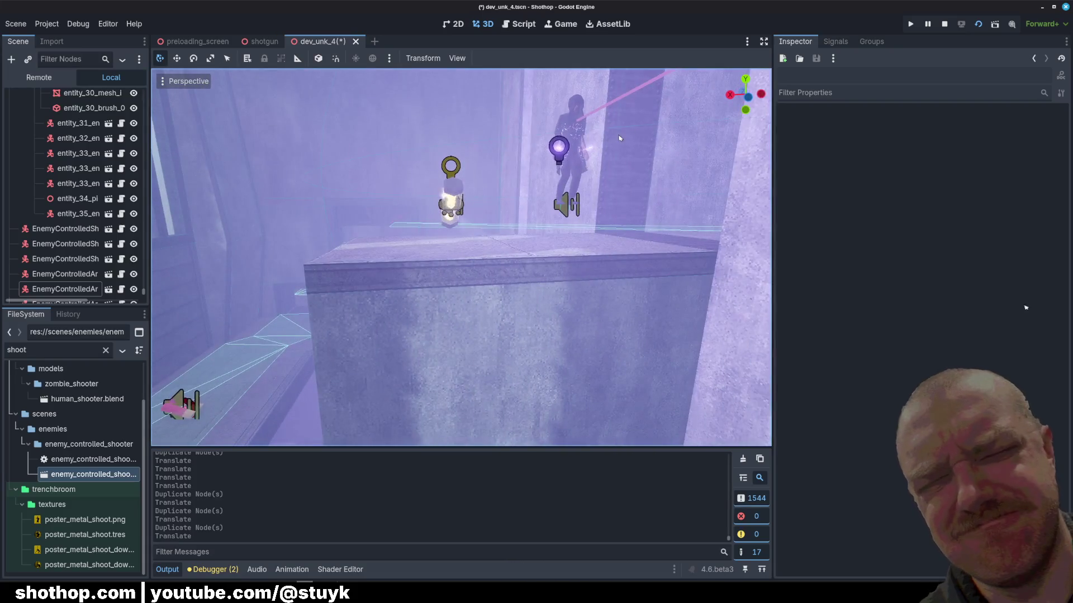
click(562, 154)
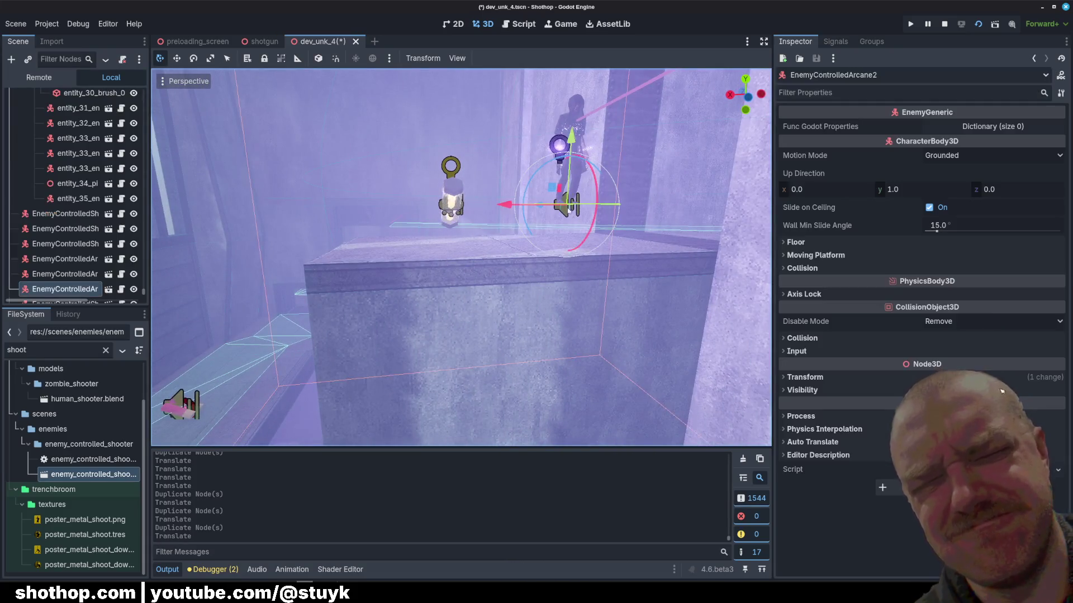
key(ctrl+d)
mouse_move(302, 202)
mouse_down()
mouse_move(246, 226)
mouse_move(391, 336)
mouse_up()
key(w)
- Fix the arcane copy's final position, then run forward down the red canyon in the playtest
click(425, 343)
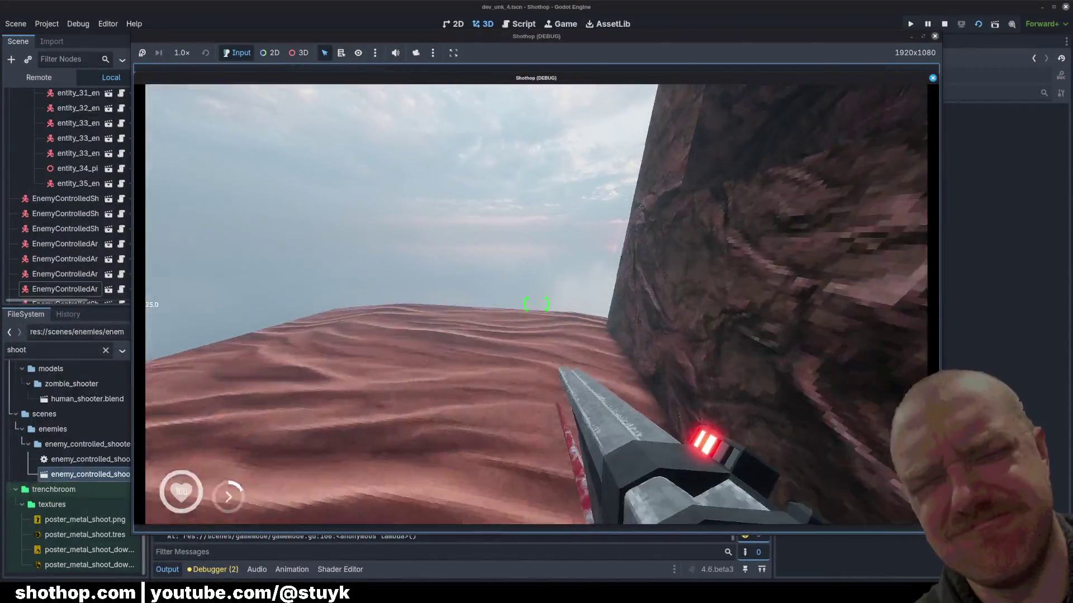
key(w)
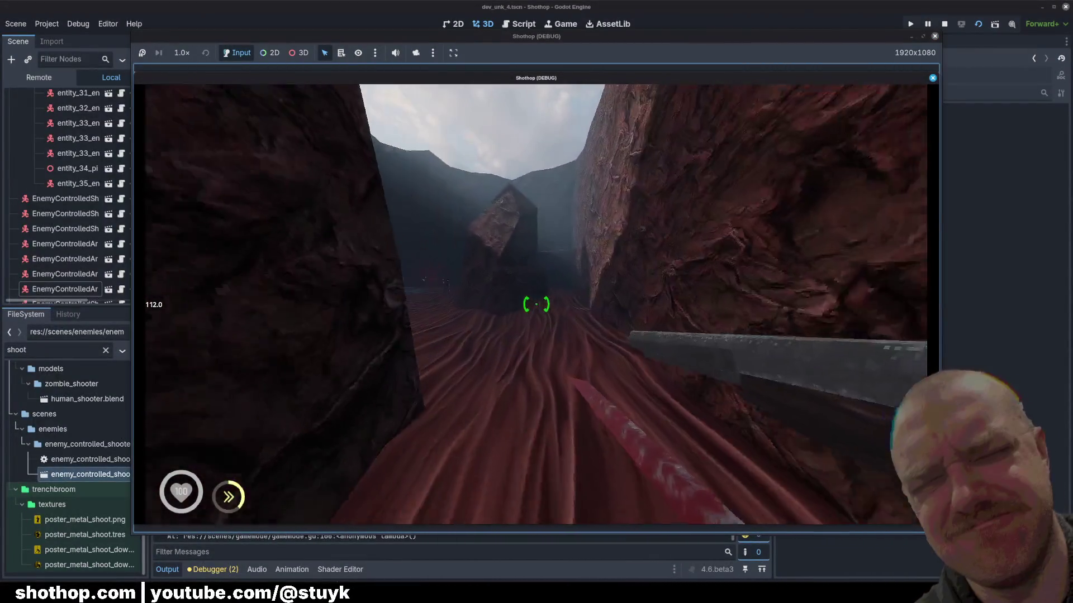